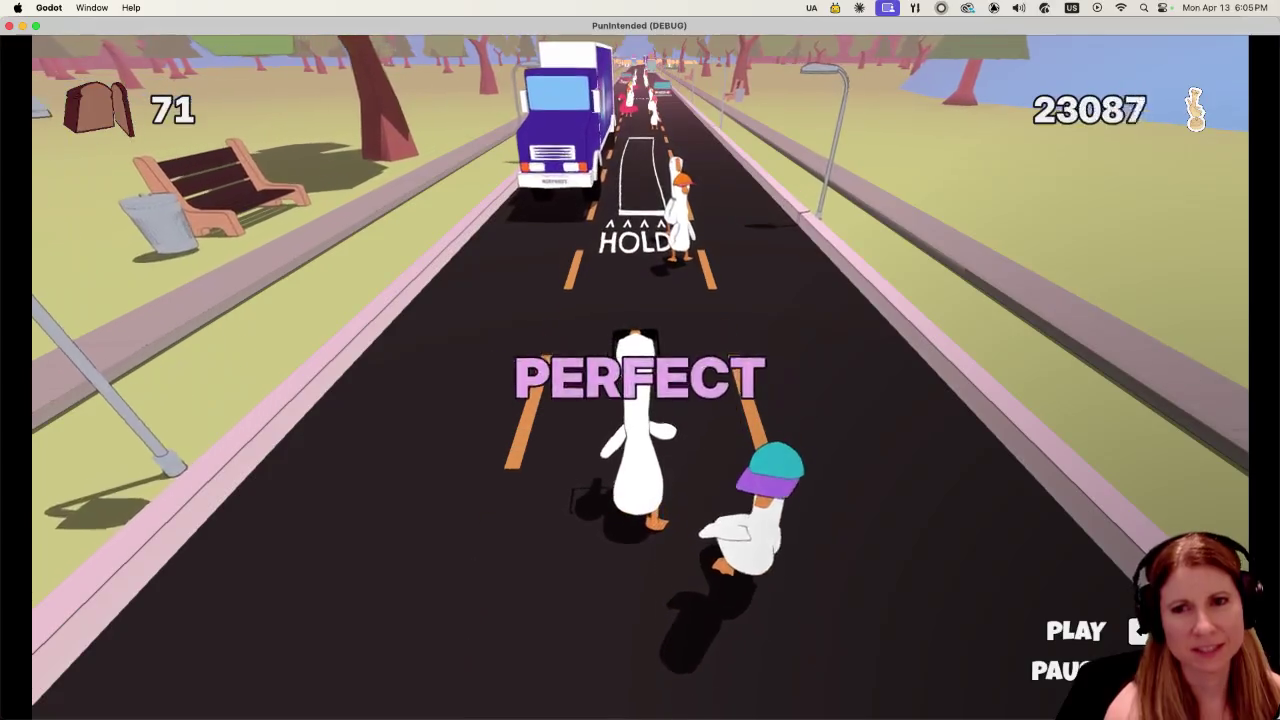
key(space)
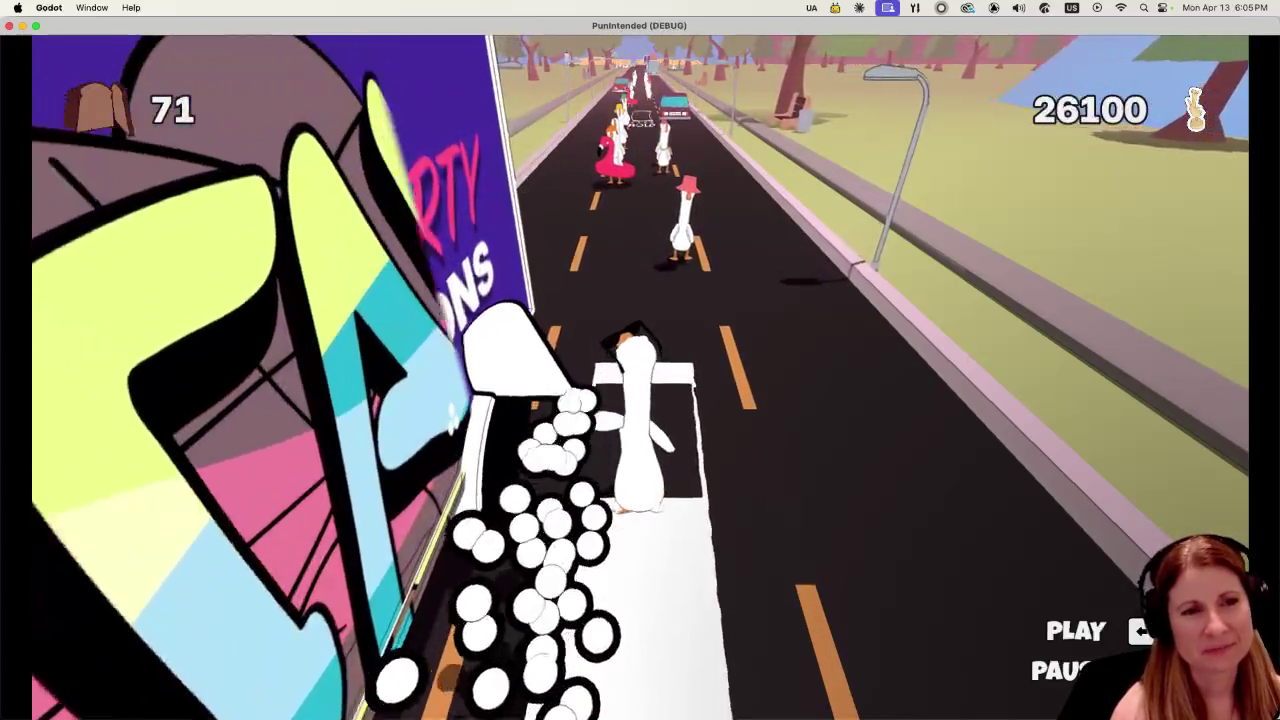
Hit the goose notes on the beat and hold the spray notes on the car and ice cream truck.
key(space)
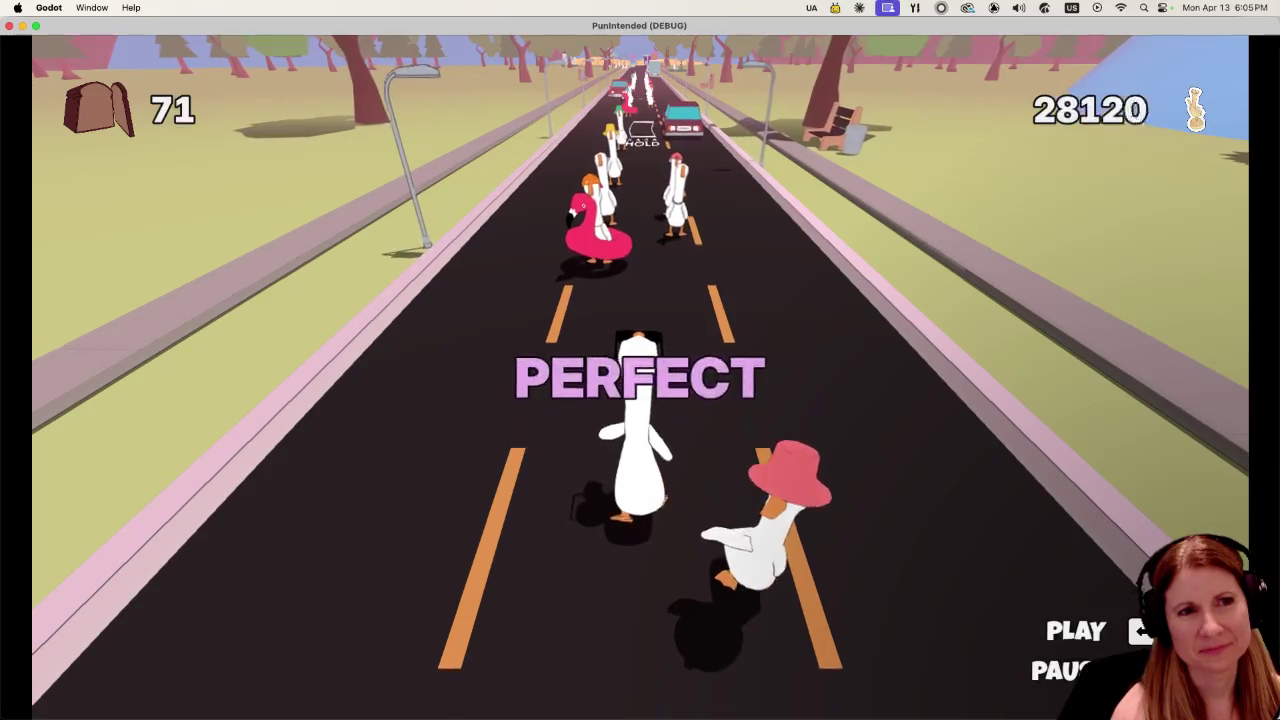
key(space)
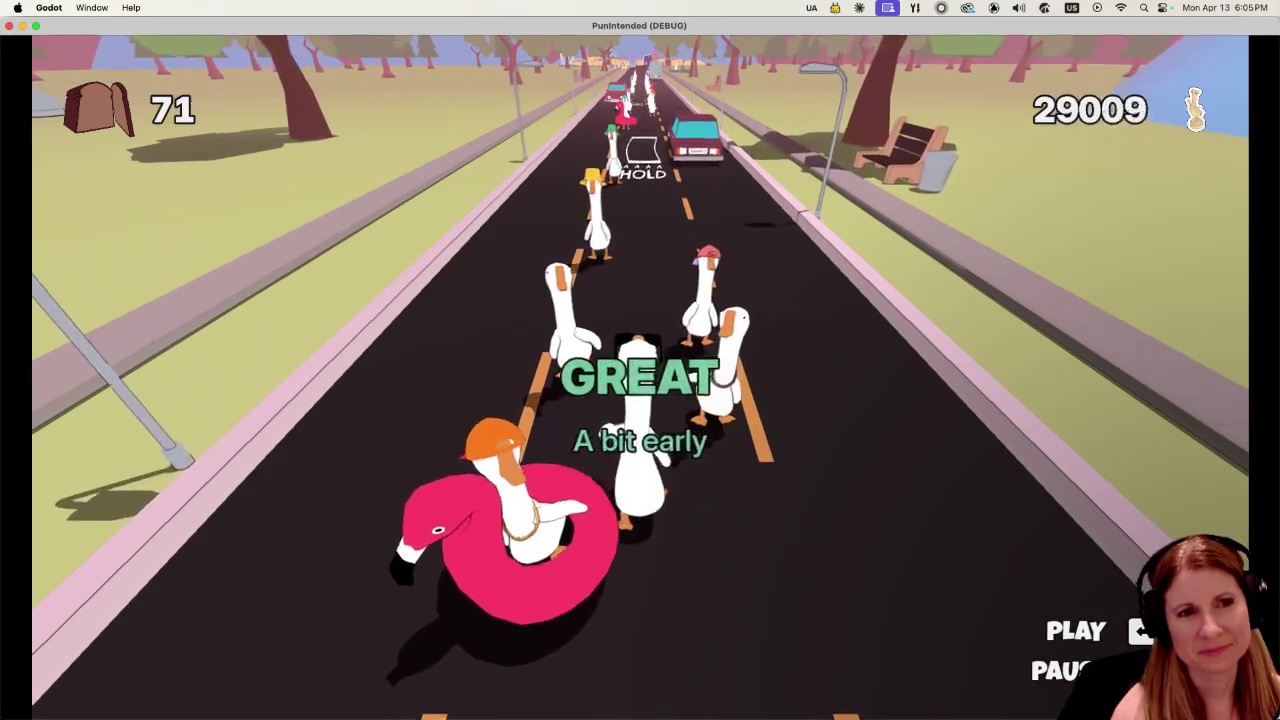
key(space)
key(space)
key(space)
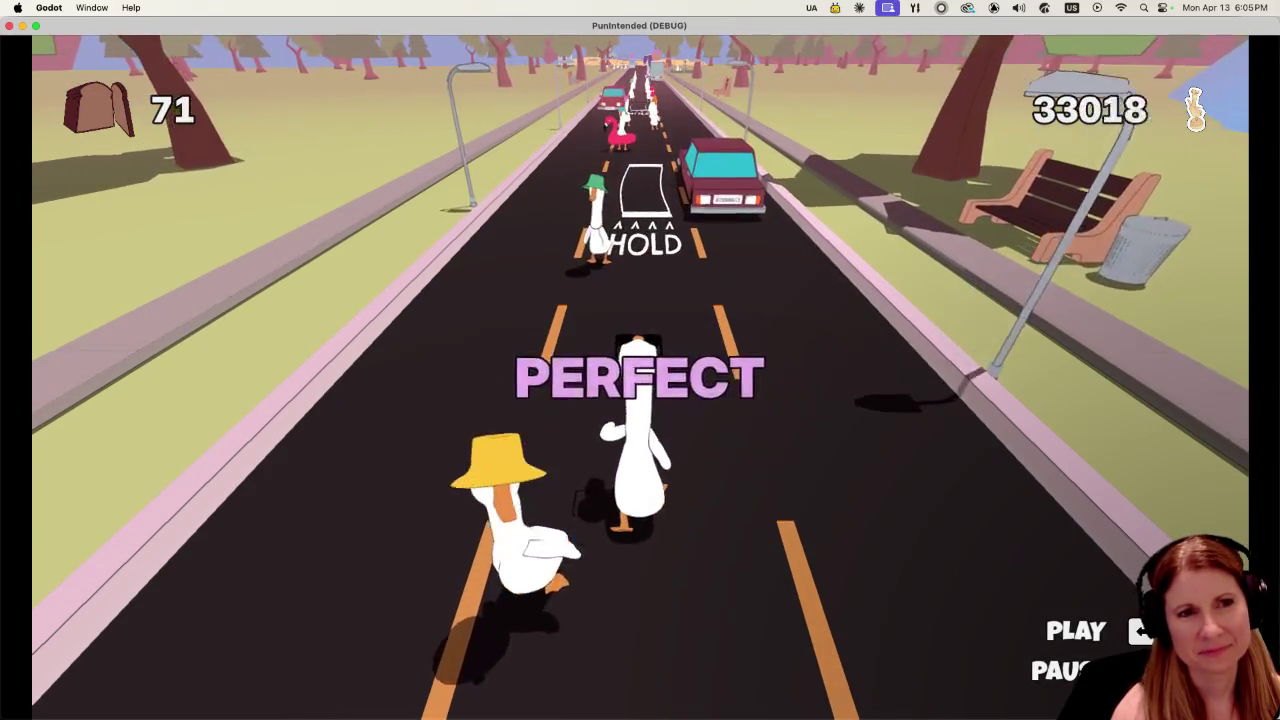
key(space)
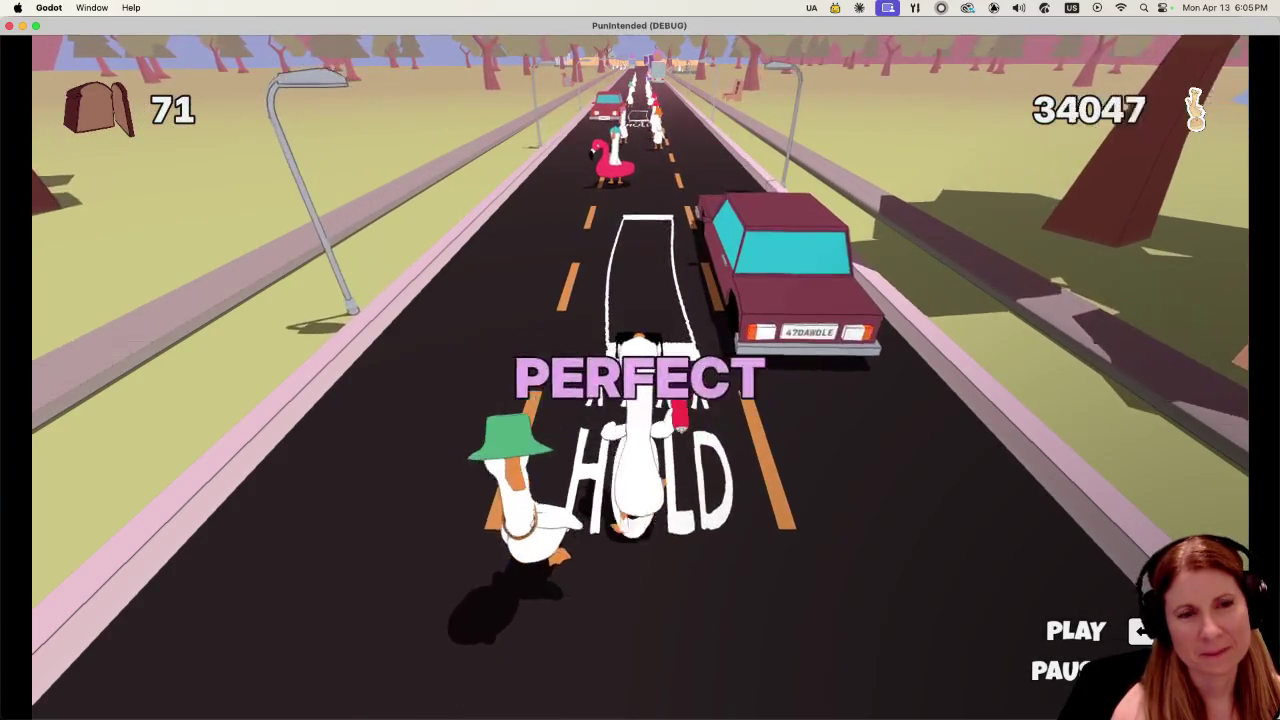
key(space)
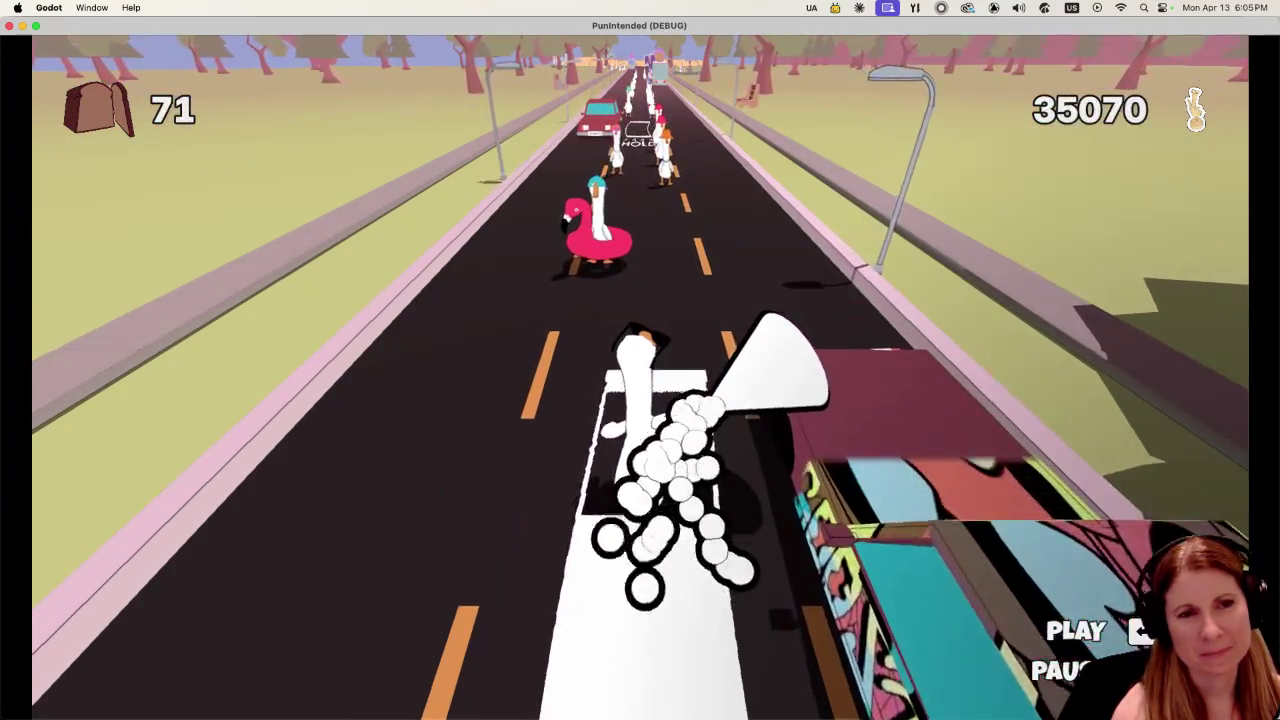
key(space)
key(space)
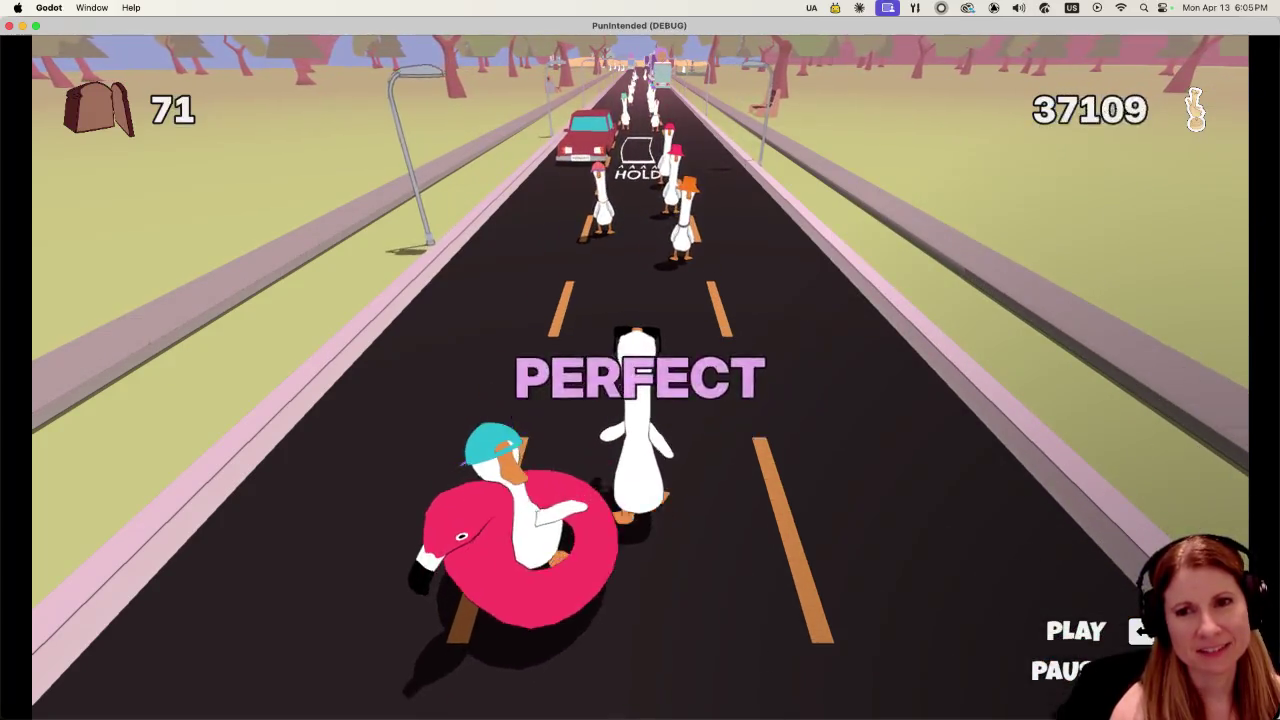
key(space)
key(space)
key(space)
key(space)
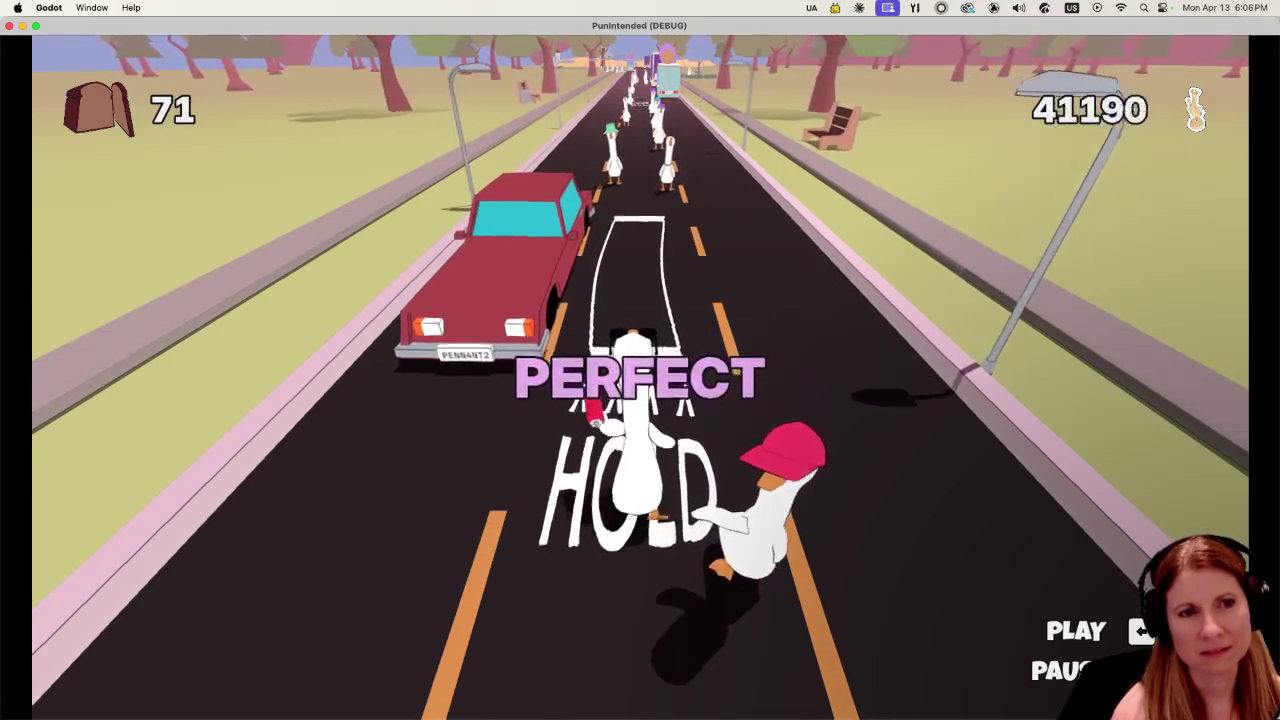
key(space)
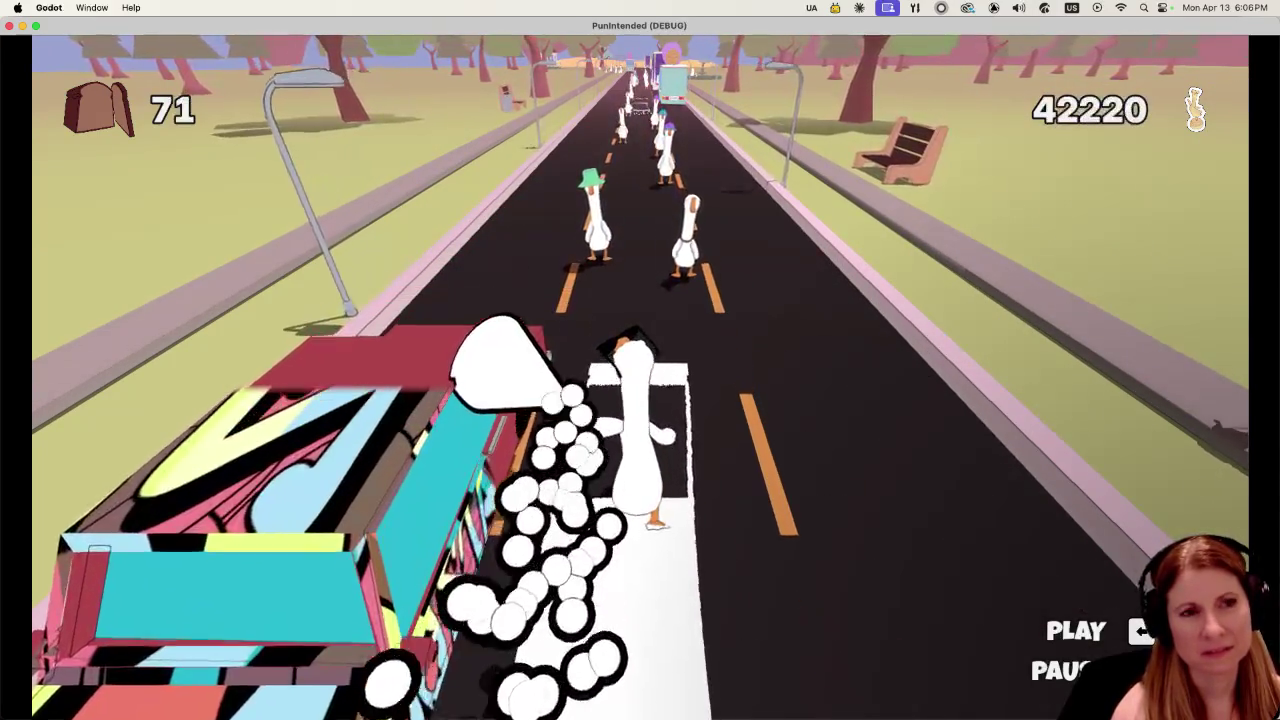
key(space)
key(space)
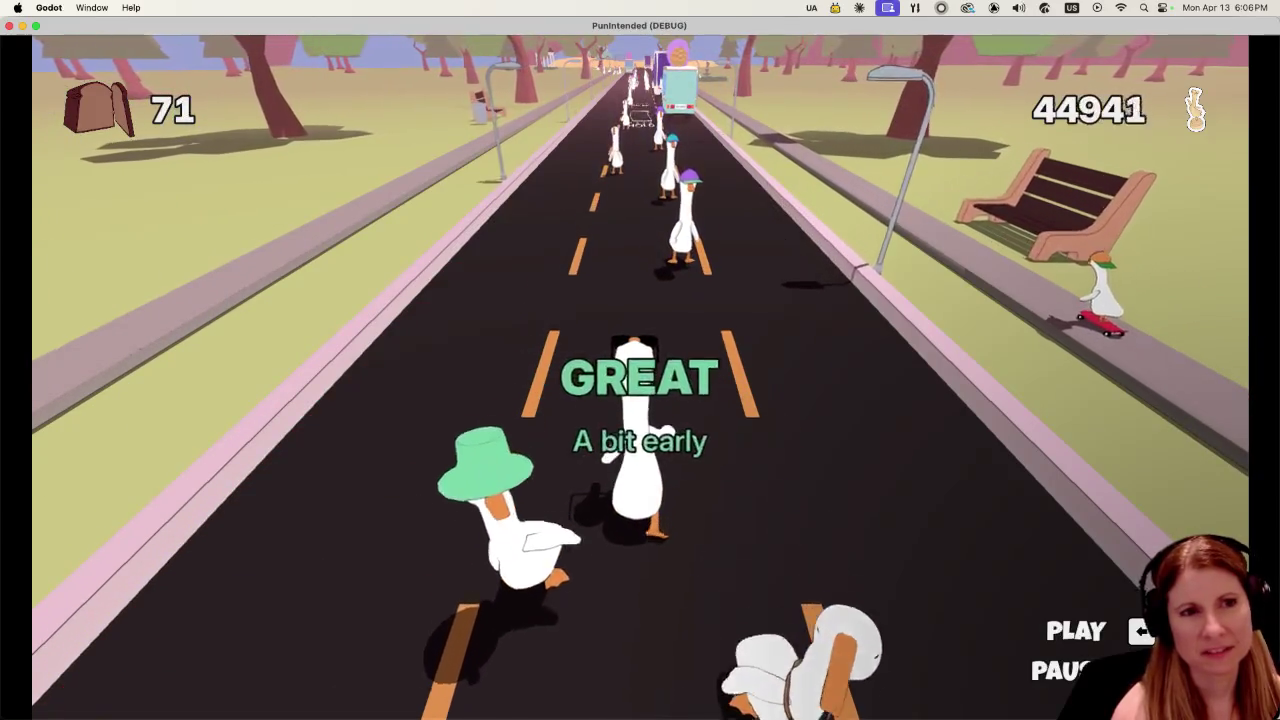
key(space)
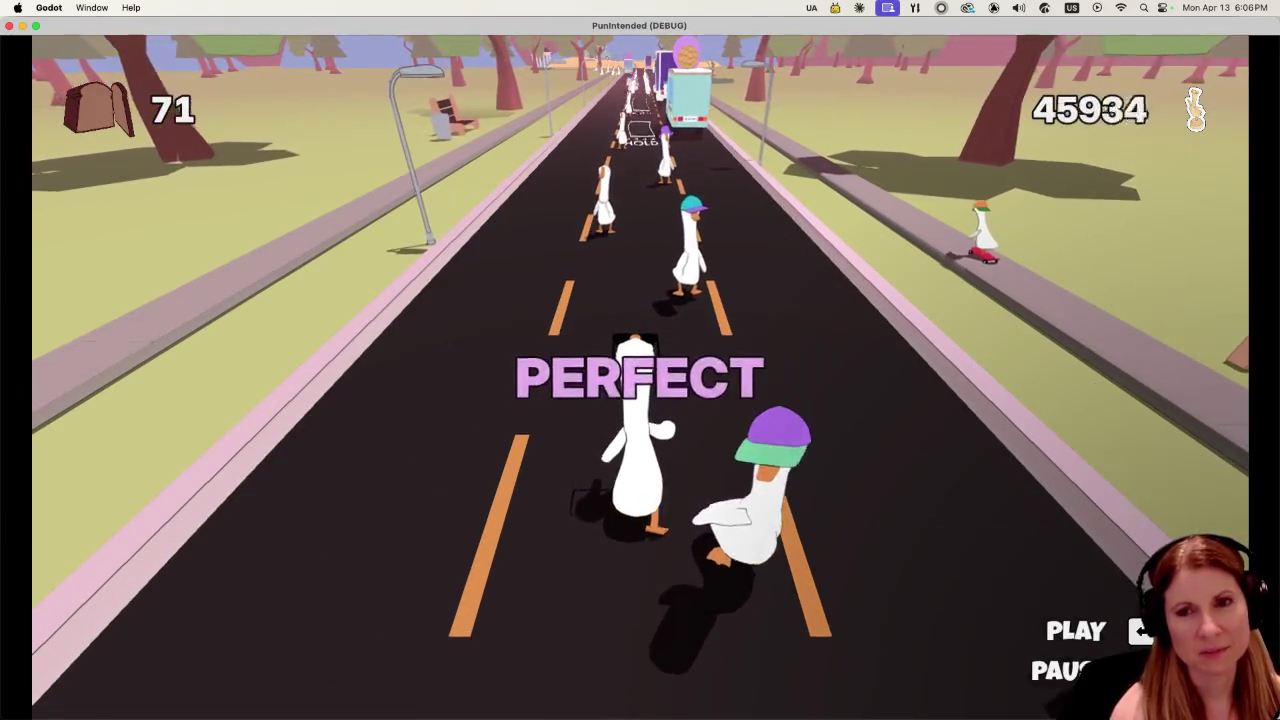
key(space)
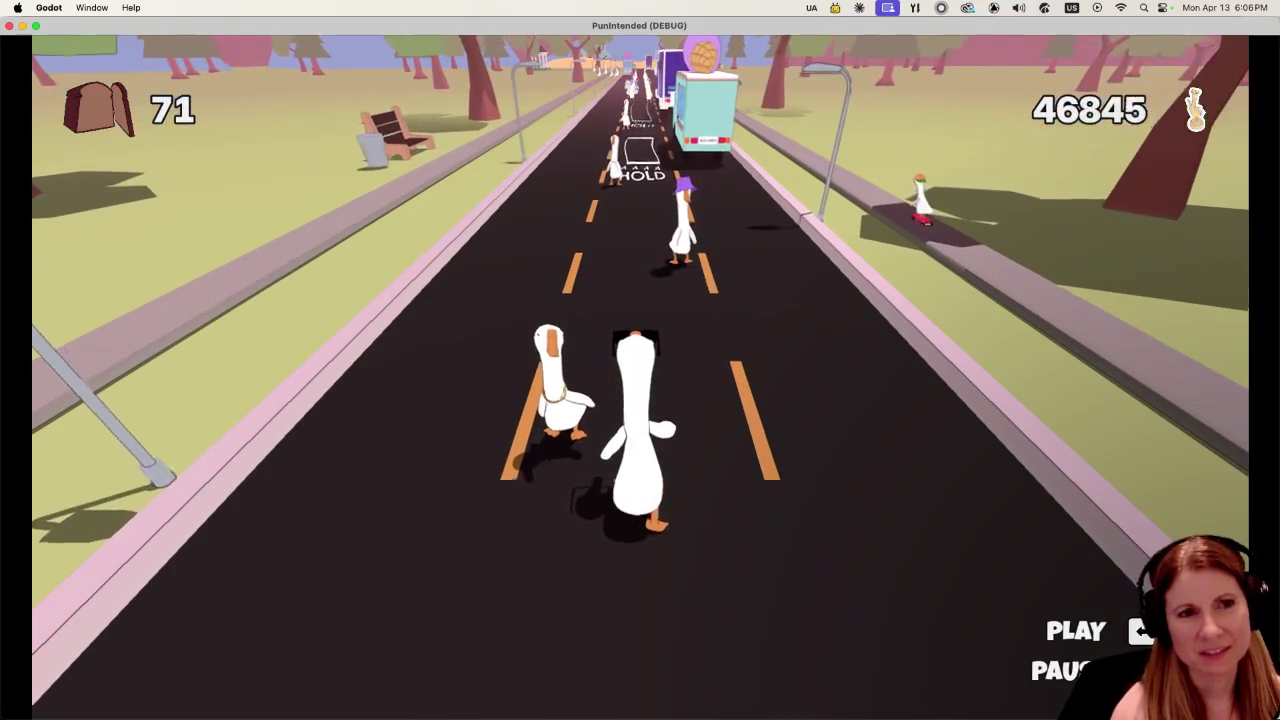
key(space)
key(space)
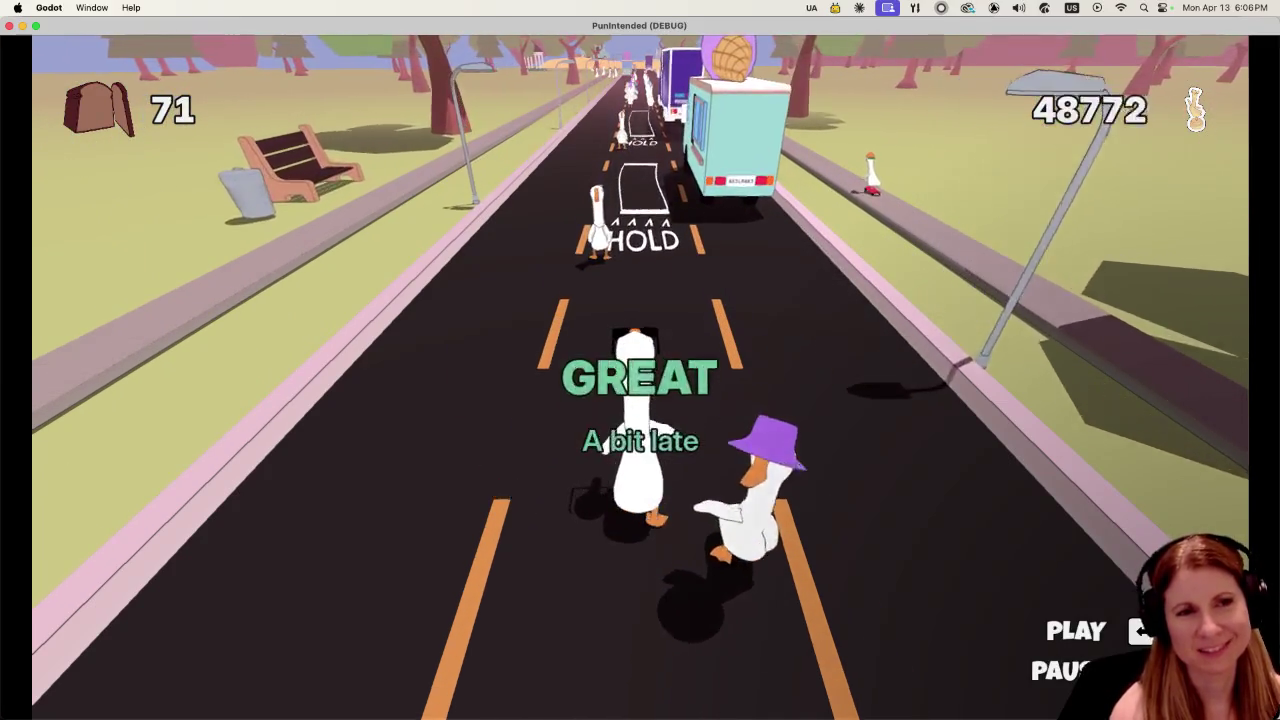
key(space)
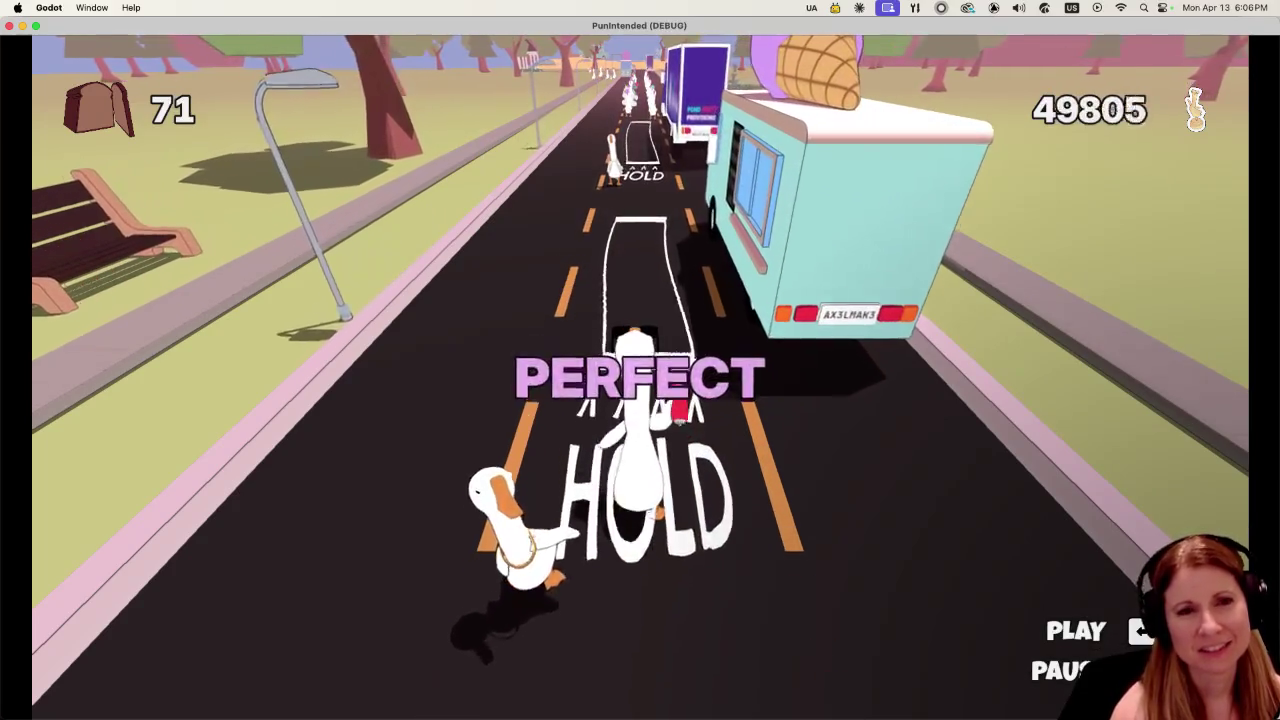
key(space)
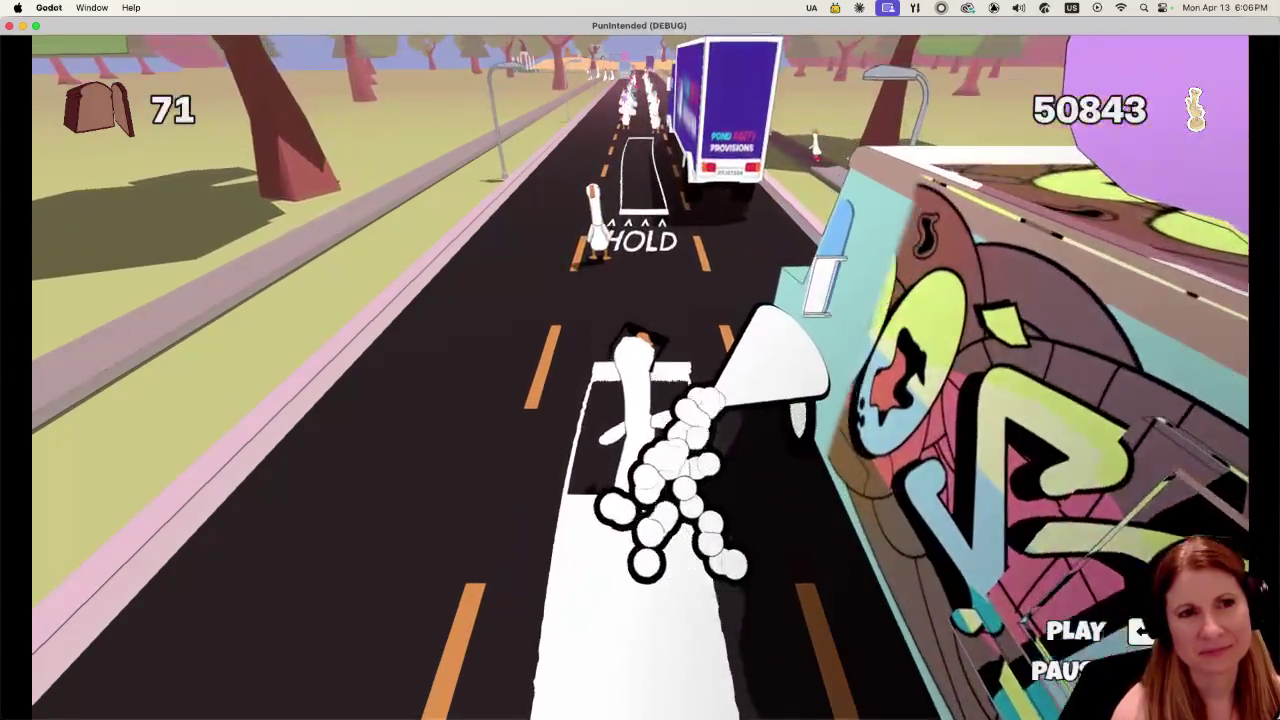
key(space)
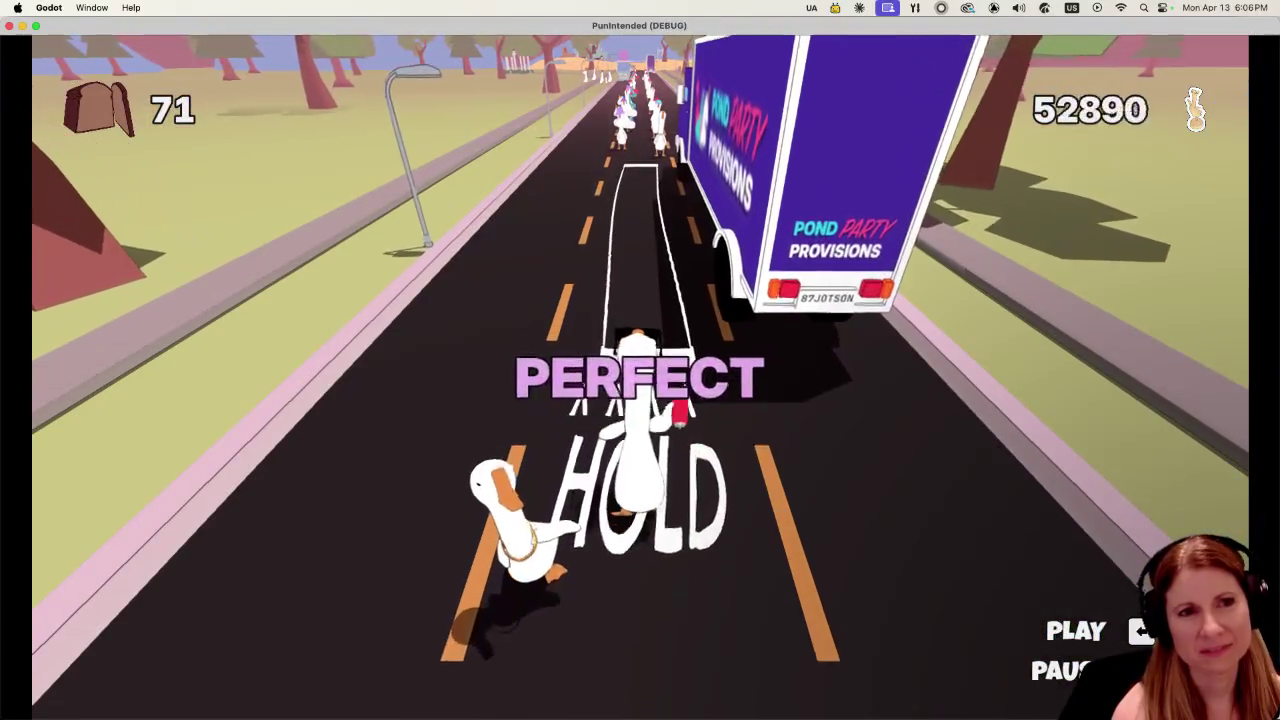
key(space)
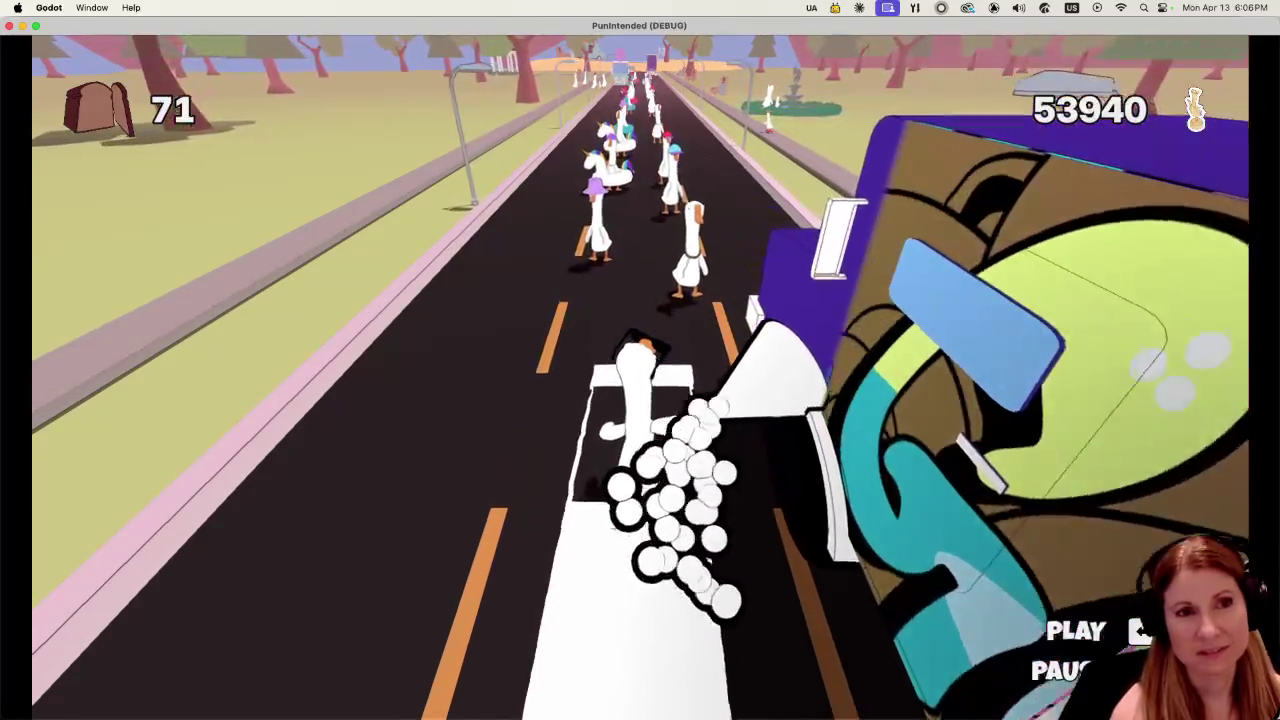
key(space)
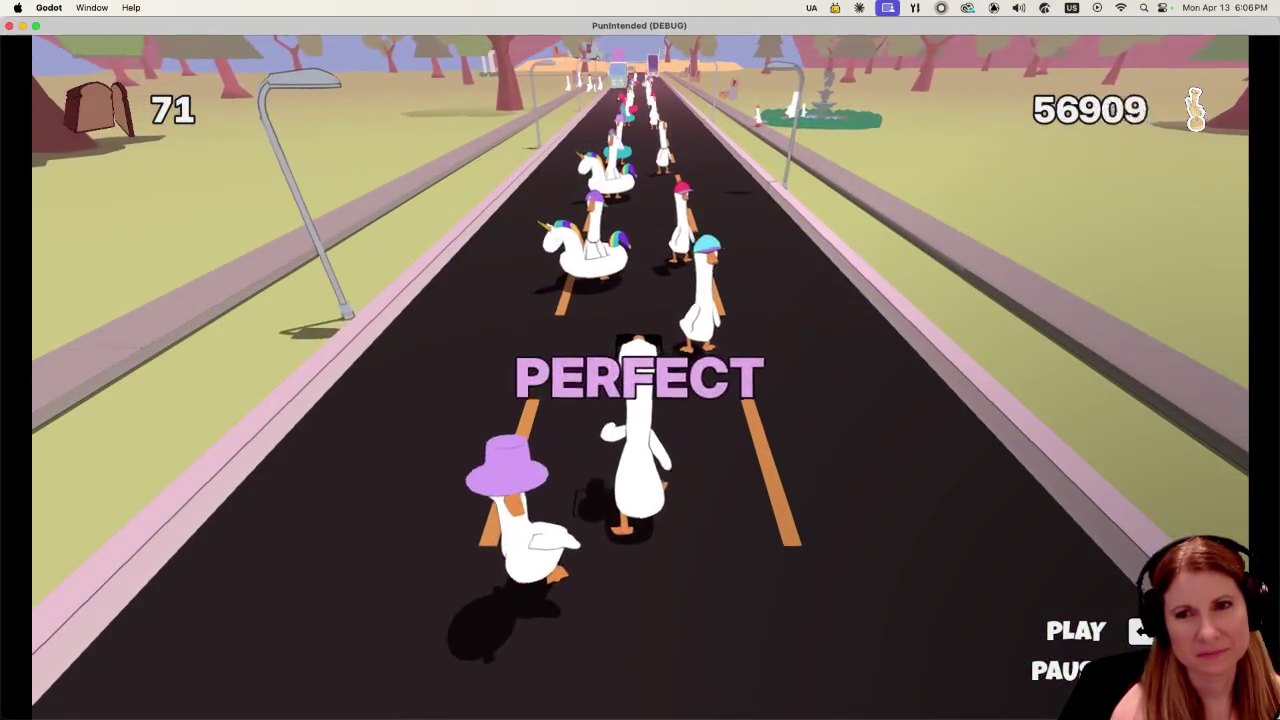
Play the remaining notes and holds from the unicorn float to the end, finishing with 104,216 points.
key(space)
key(space)
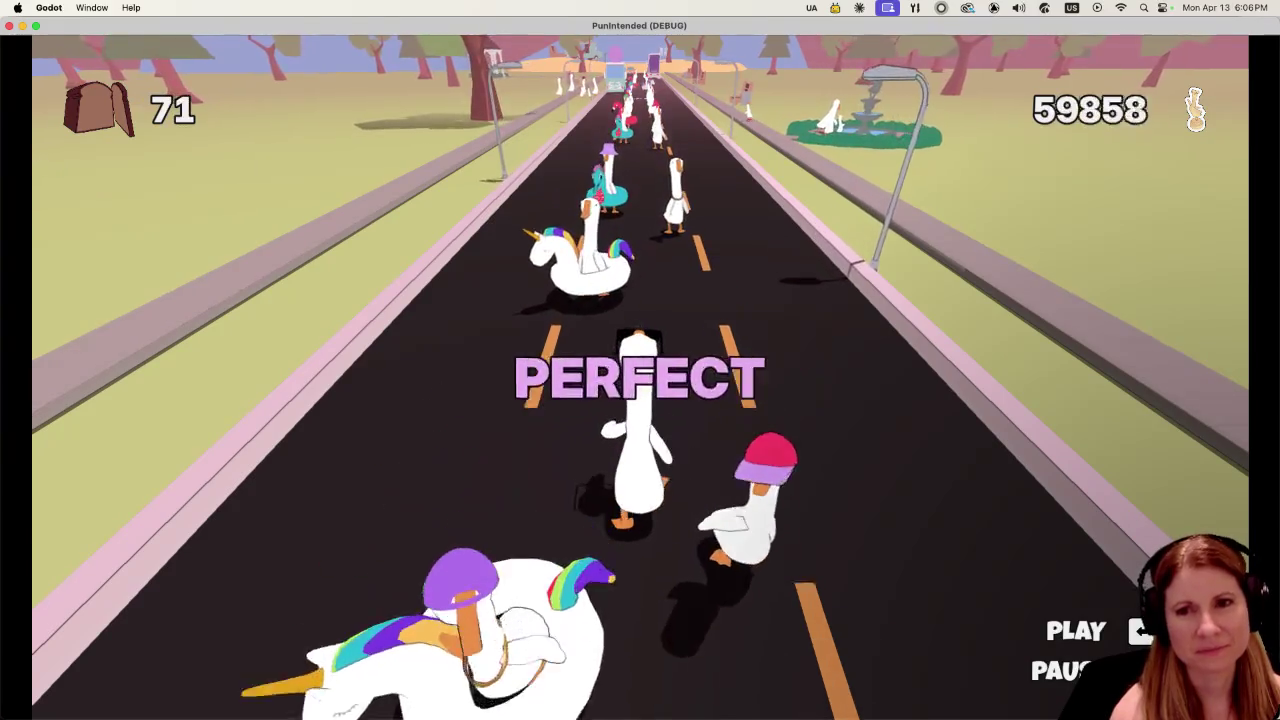
key(space)
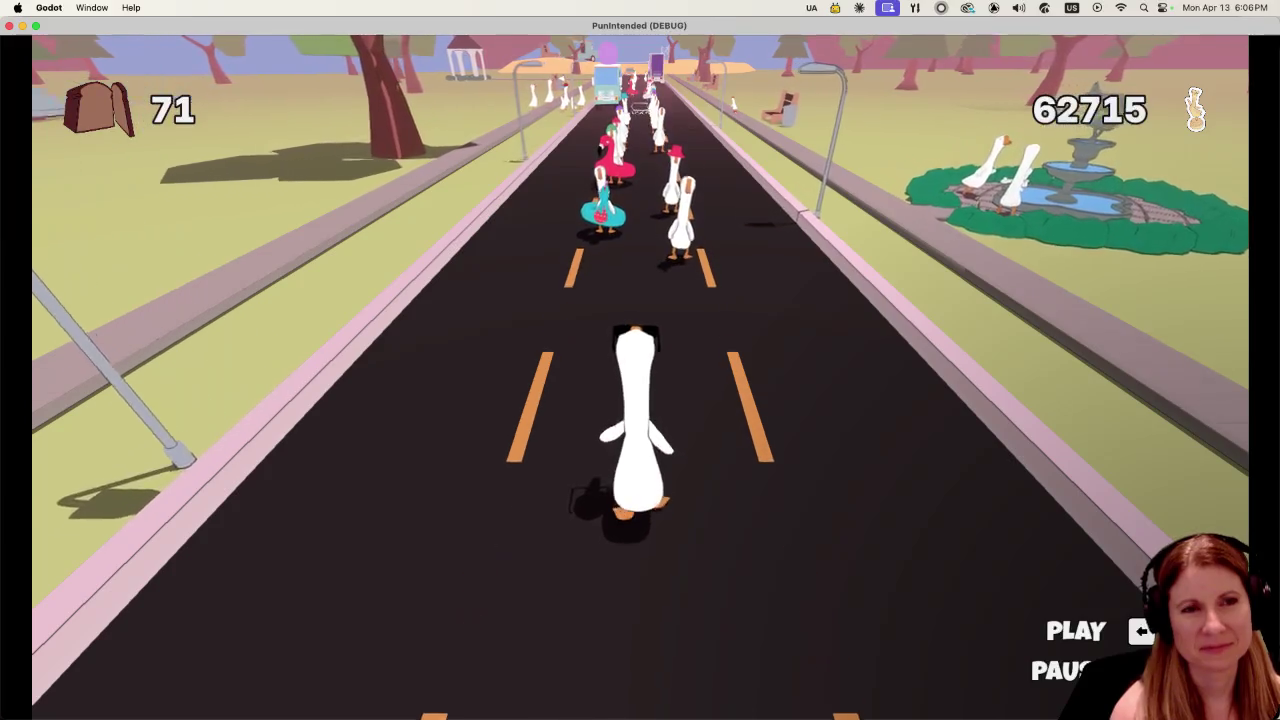
key(space)
key(space)
key(space)
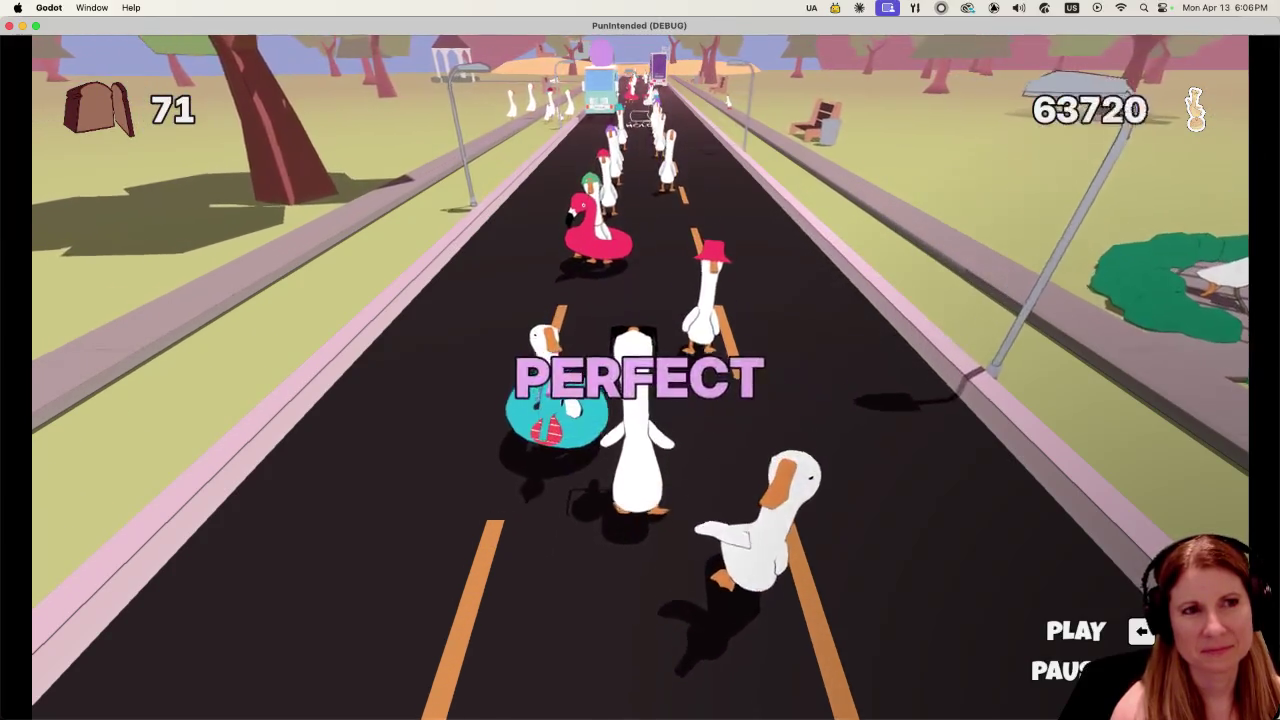
key(space)
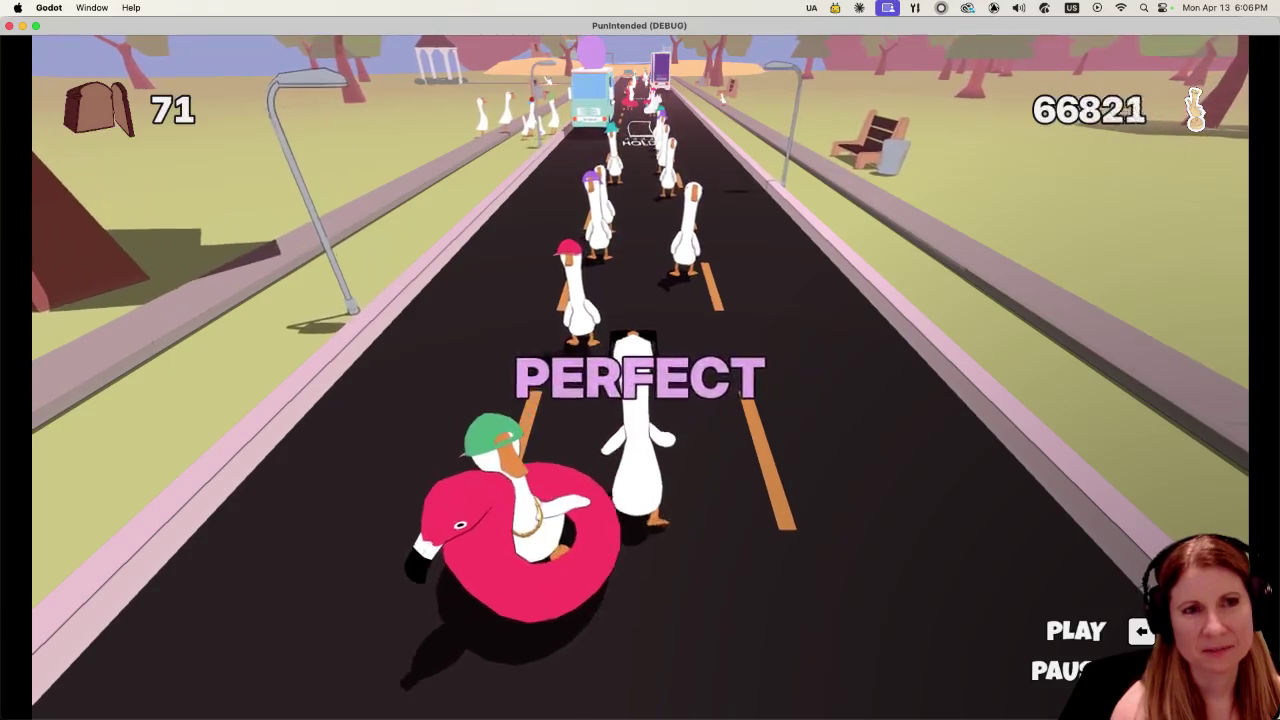
key(space)
key(space)
key(space)
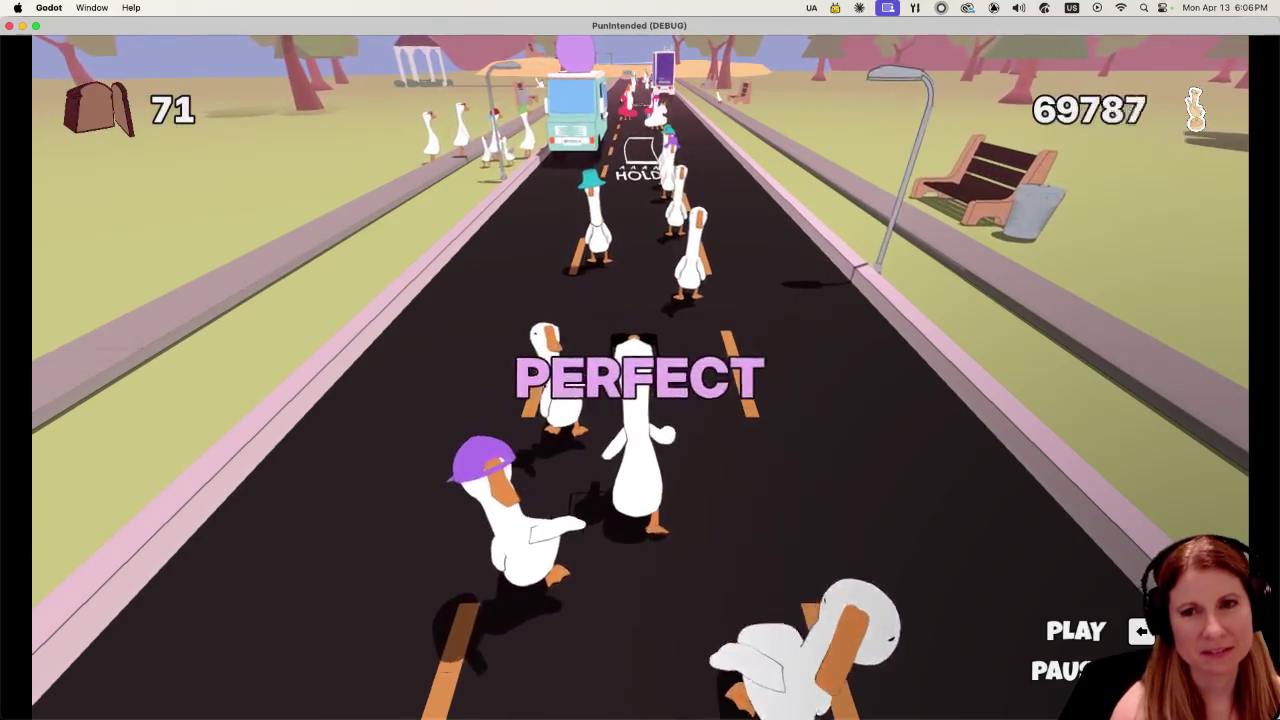
key(space)
key(space)
key(space)
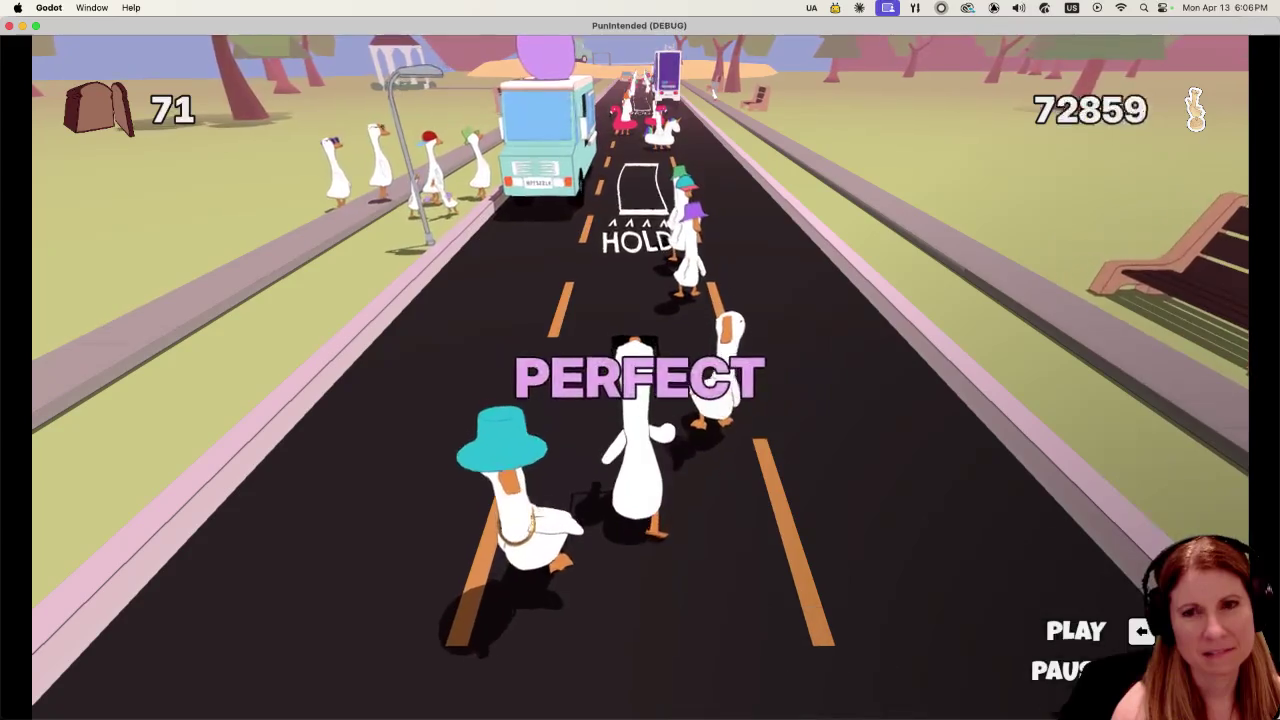
key(space)
key(space)
key(space)
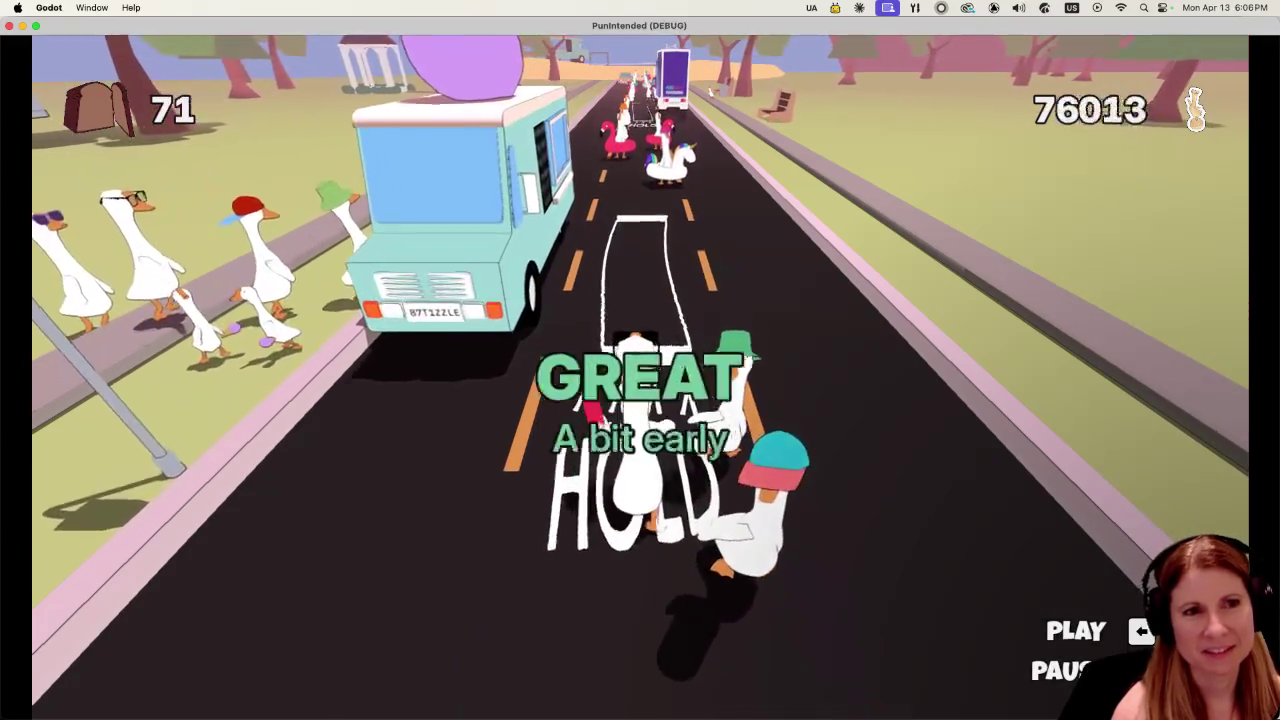
key(space)
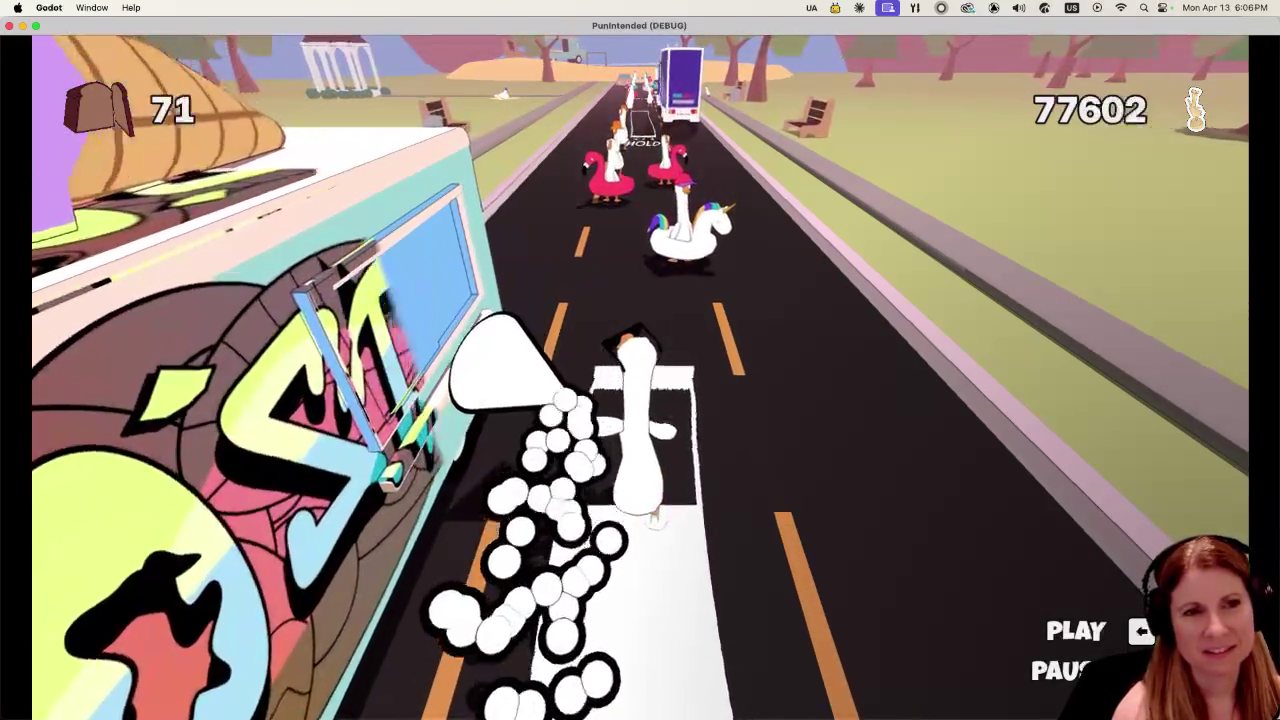
key(space)
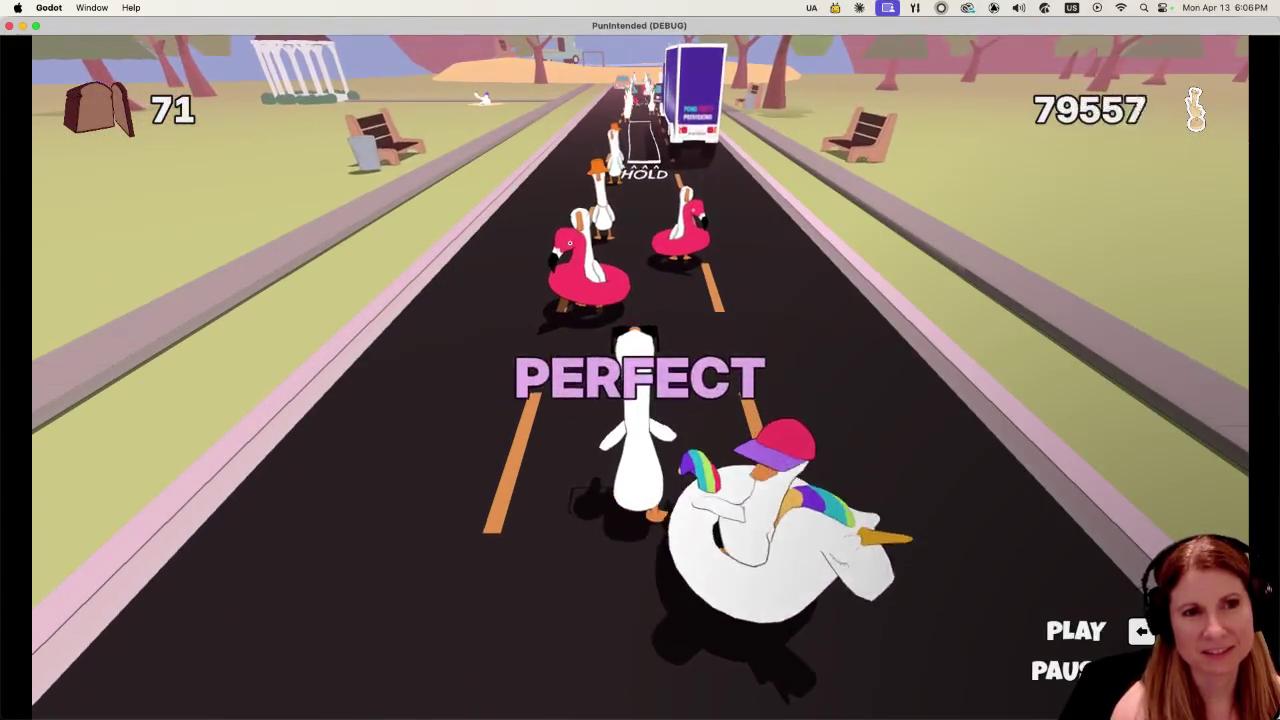
key(space)
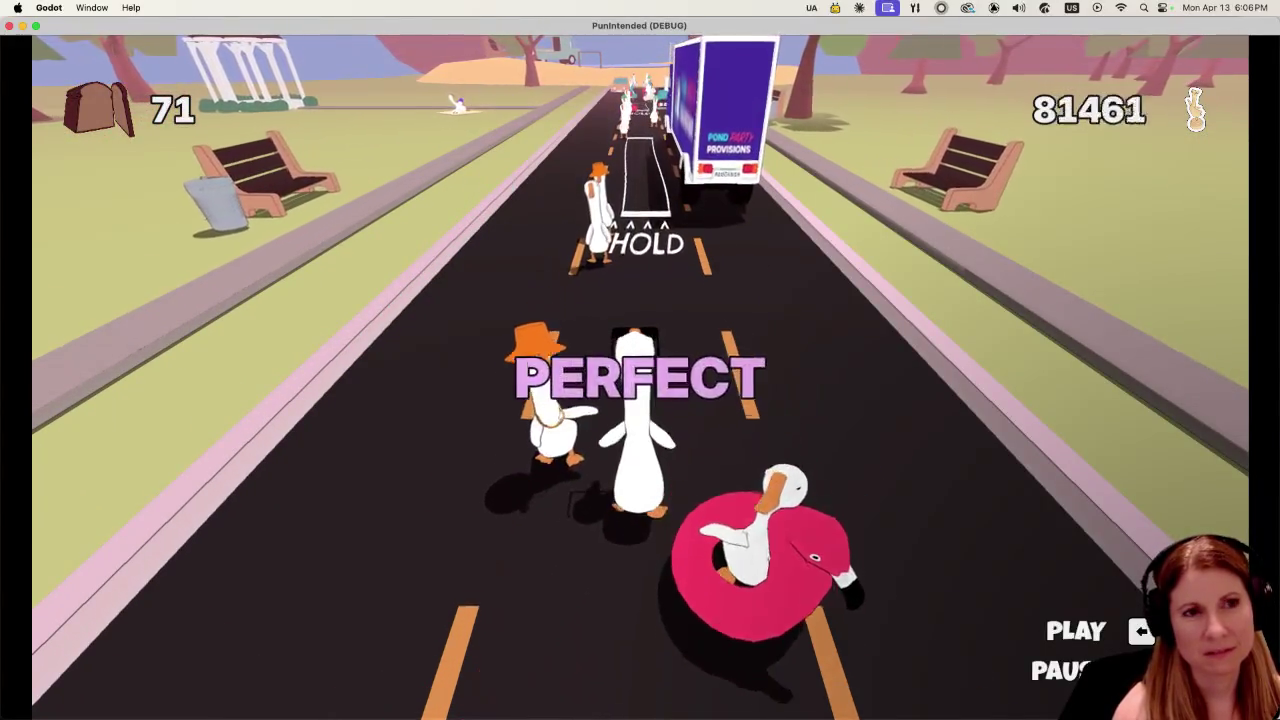
key(space)
key(space)
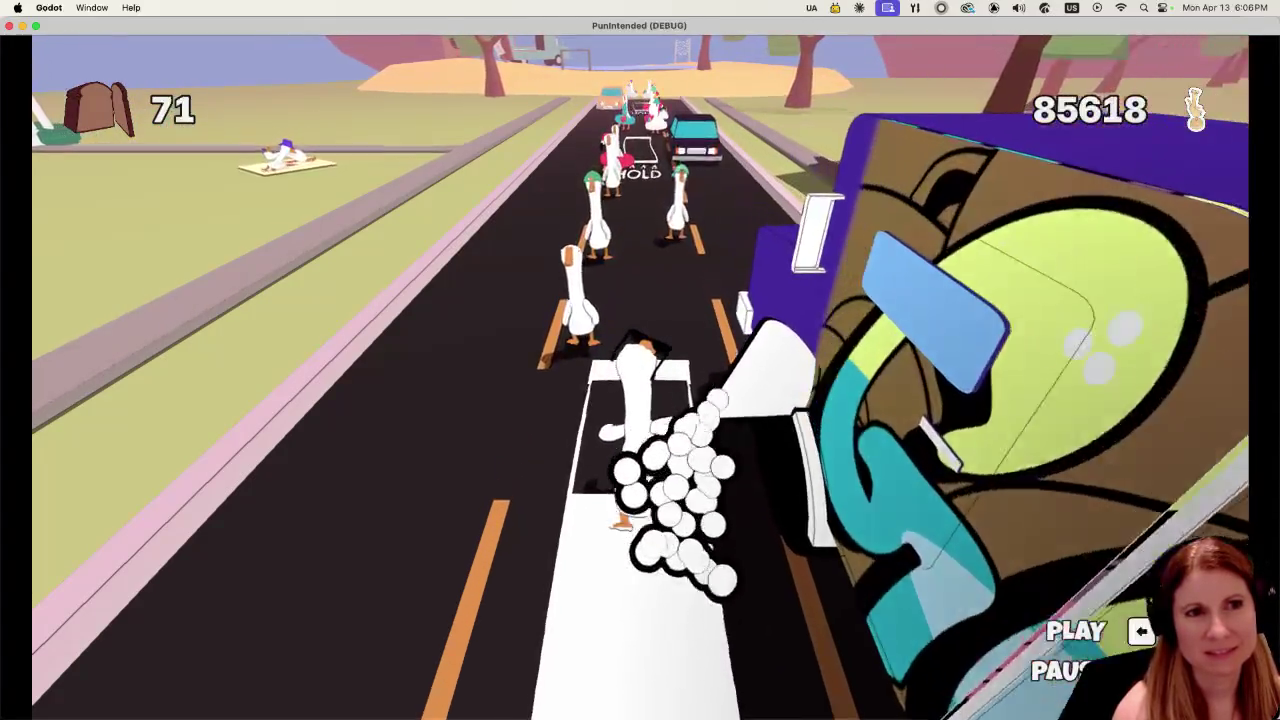
key(space)
key(space)
key(space)
key(space)
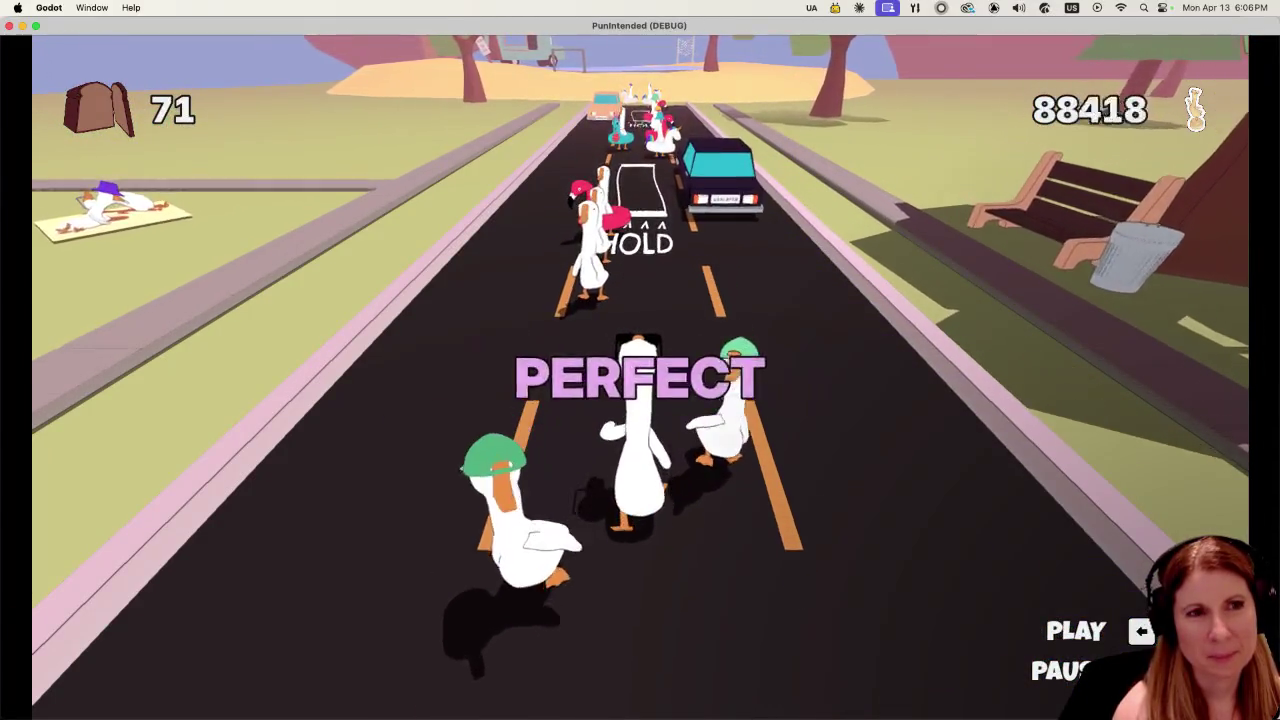
key(space)
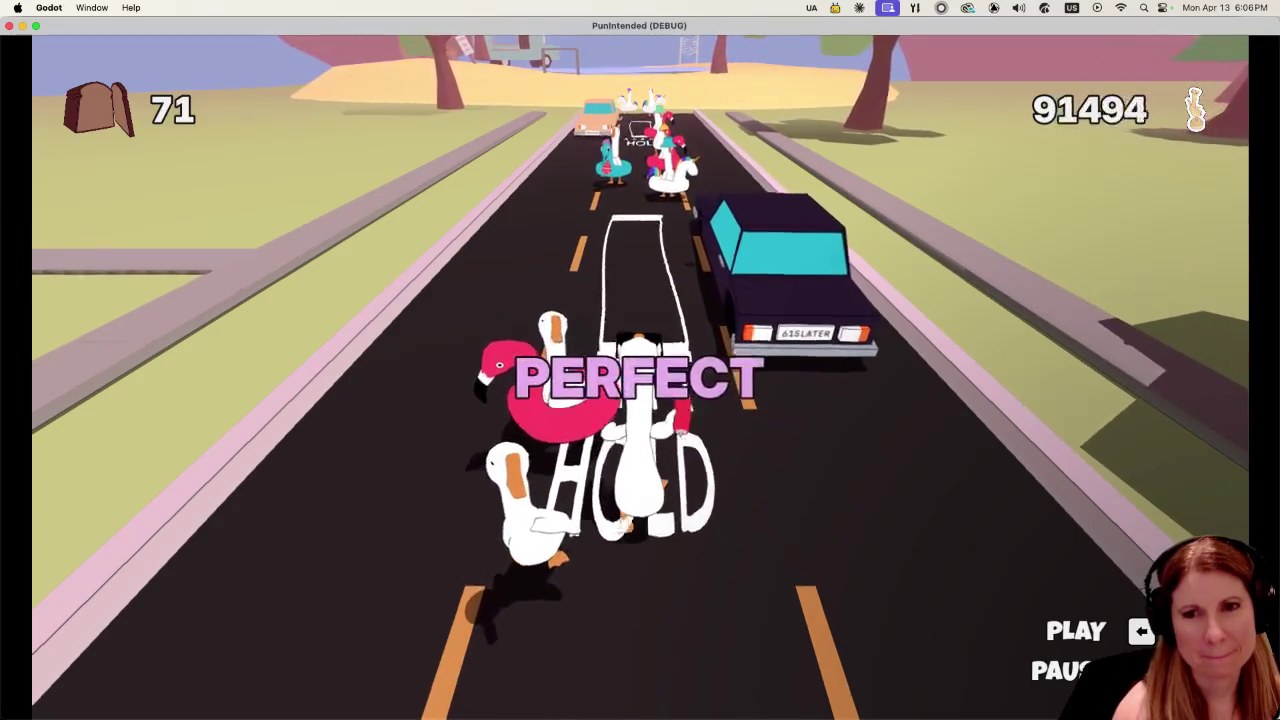
key(space)
key(space)
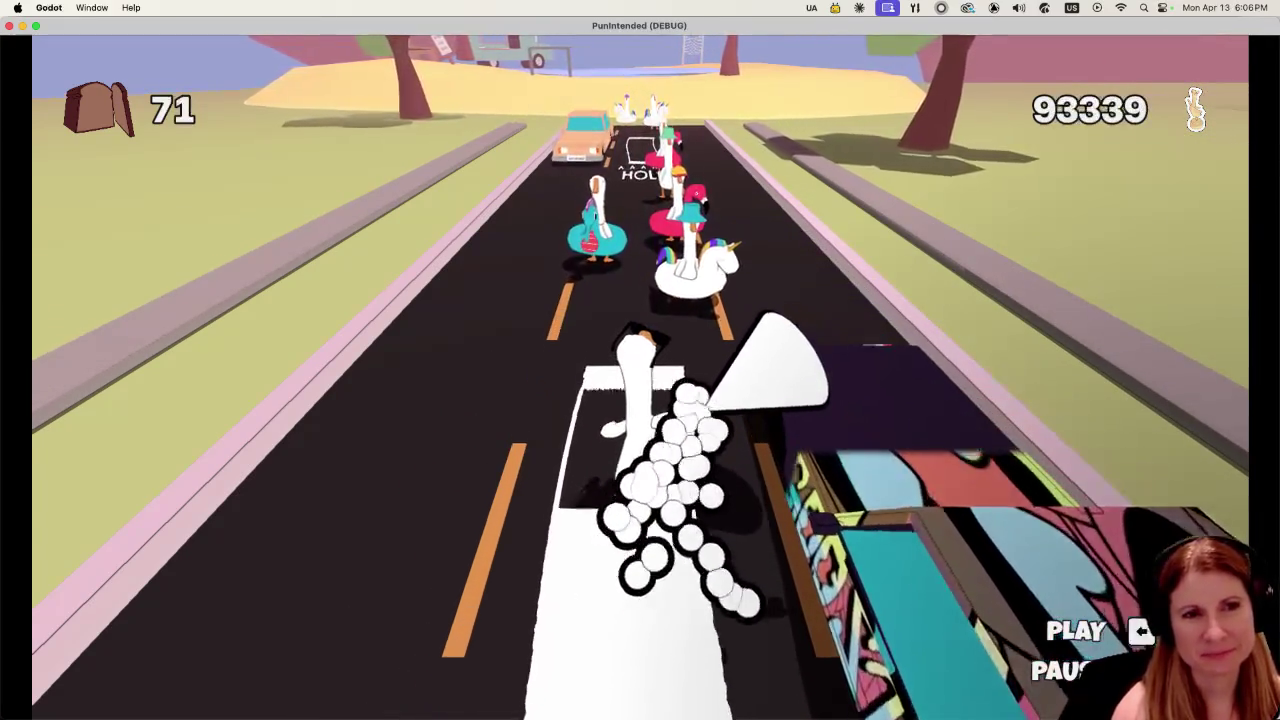
key(space)
key(space)
key(space)
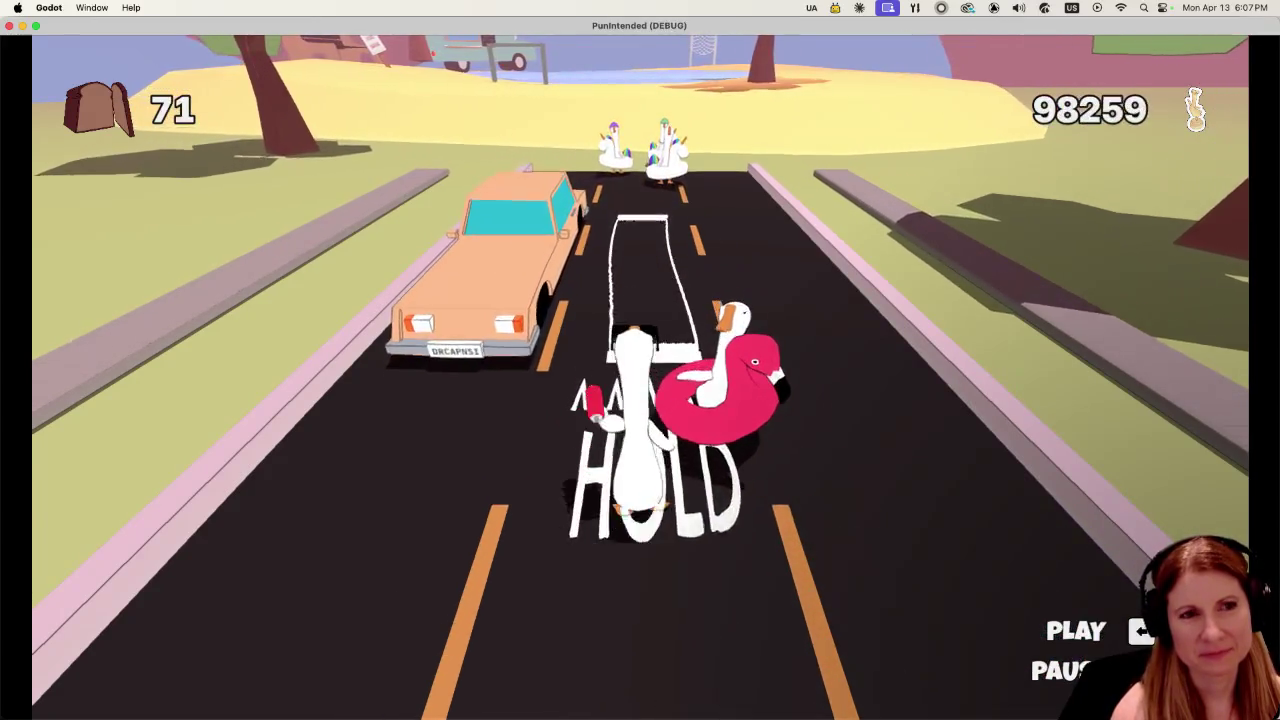
key(space)
key(space)
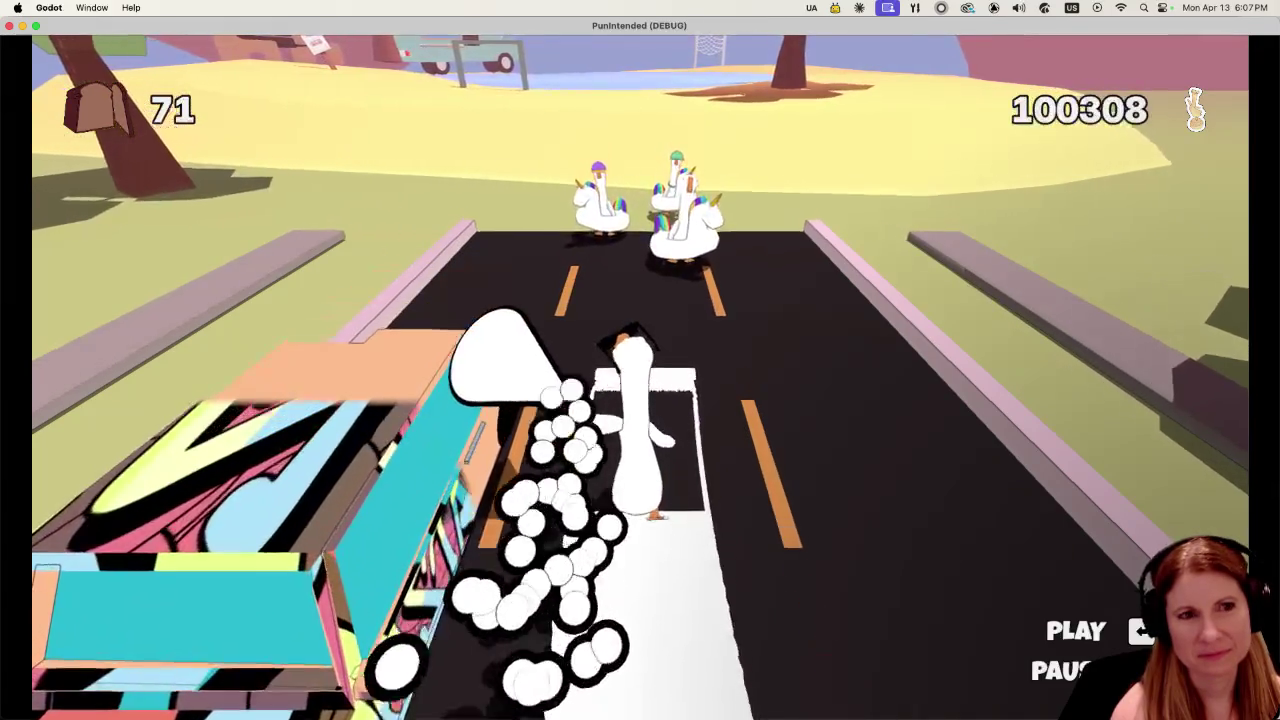
key(space)
key(space)
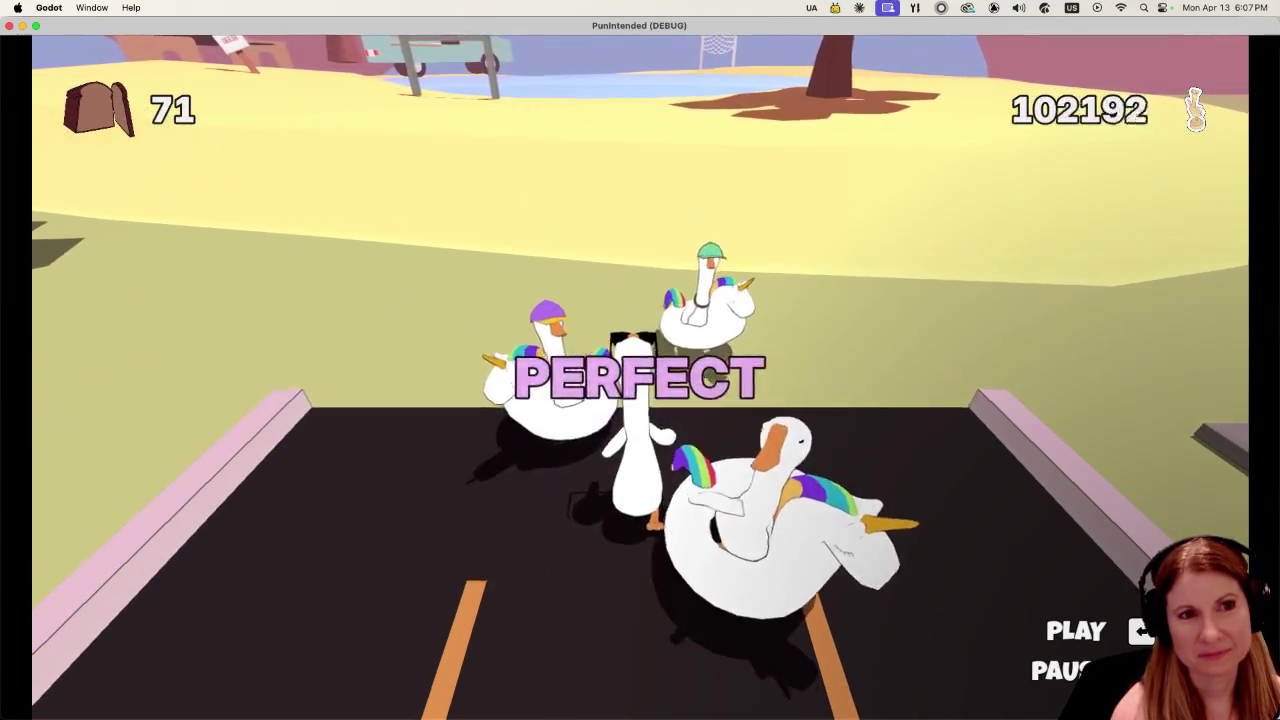
key(space)
key(space)
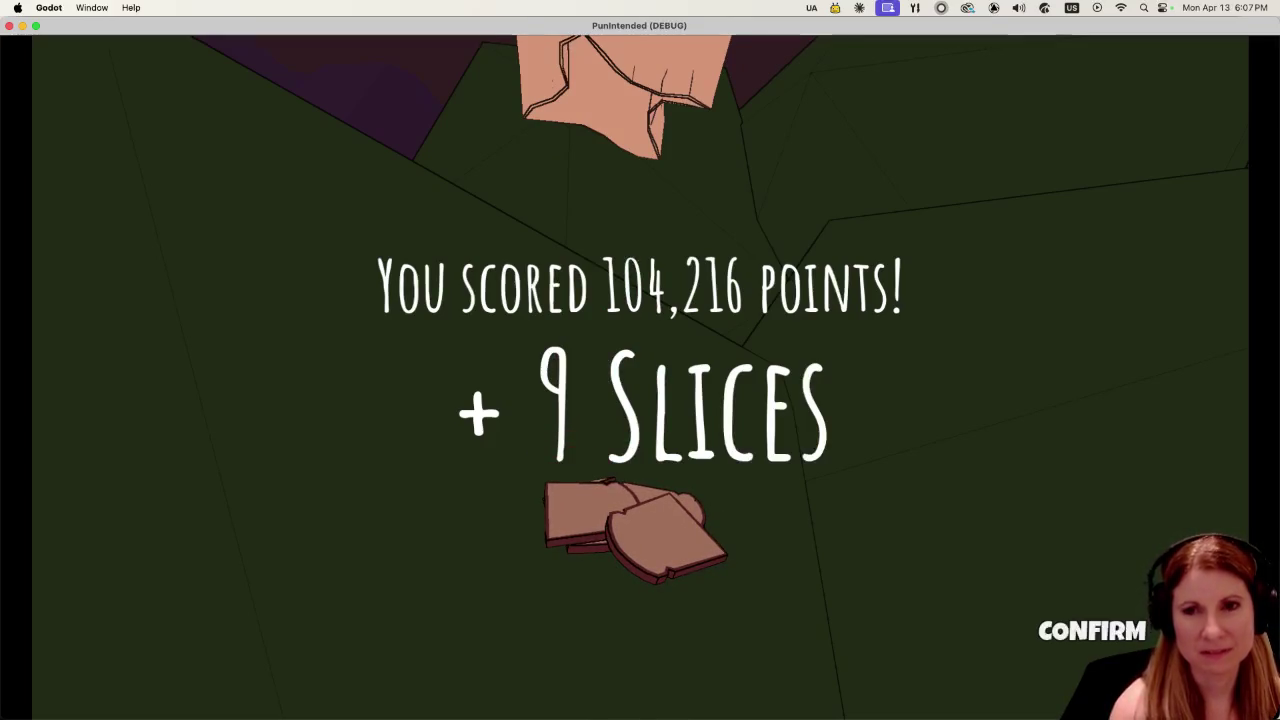
Dismiss the score screen and pick Record Shop from the post-round menu.
key(Return)
key(Down)
key(Down)
key(Up)
key(Up)
key(Up)
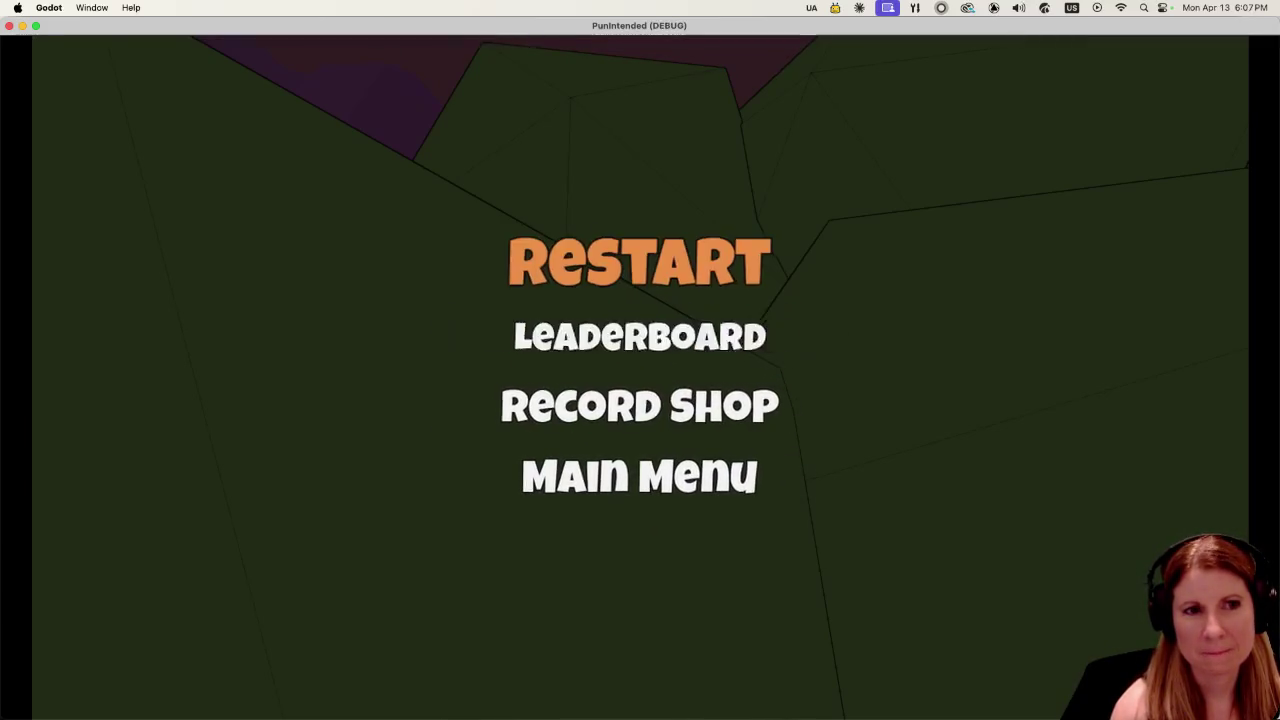
key(Down)
key(Down)
key(Down)
key(Up)
key(Up)
key(Up)
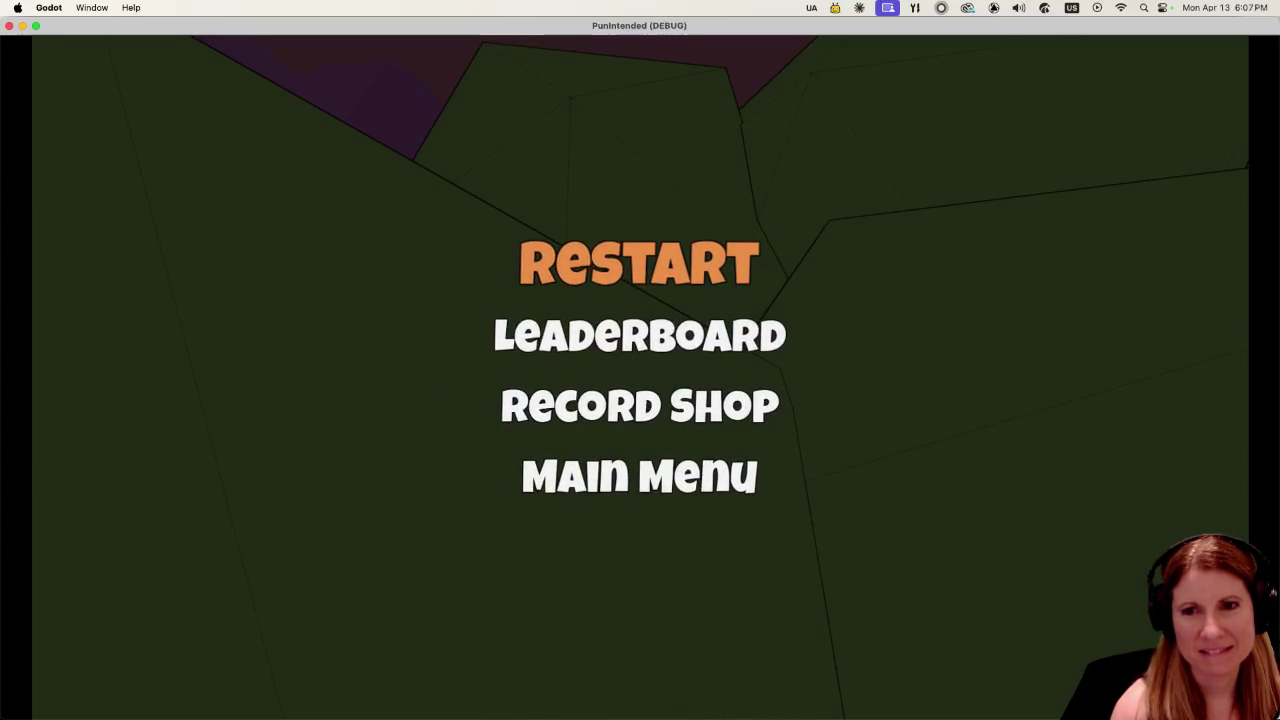
key(Down)
key(Down)
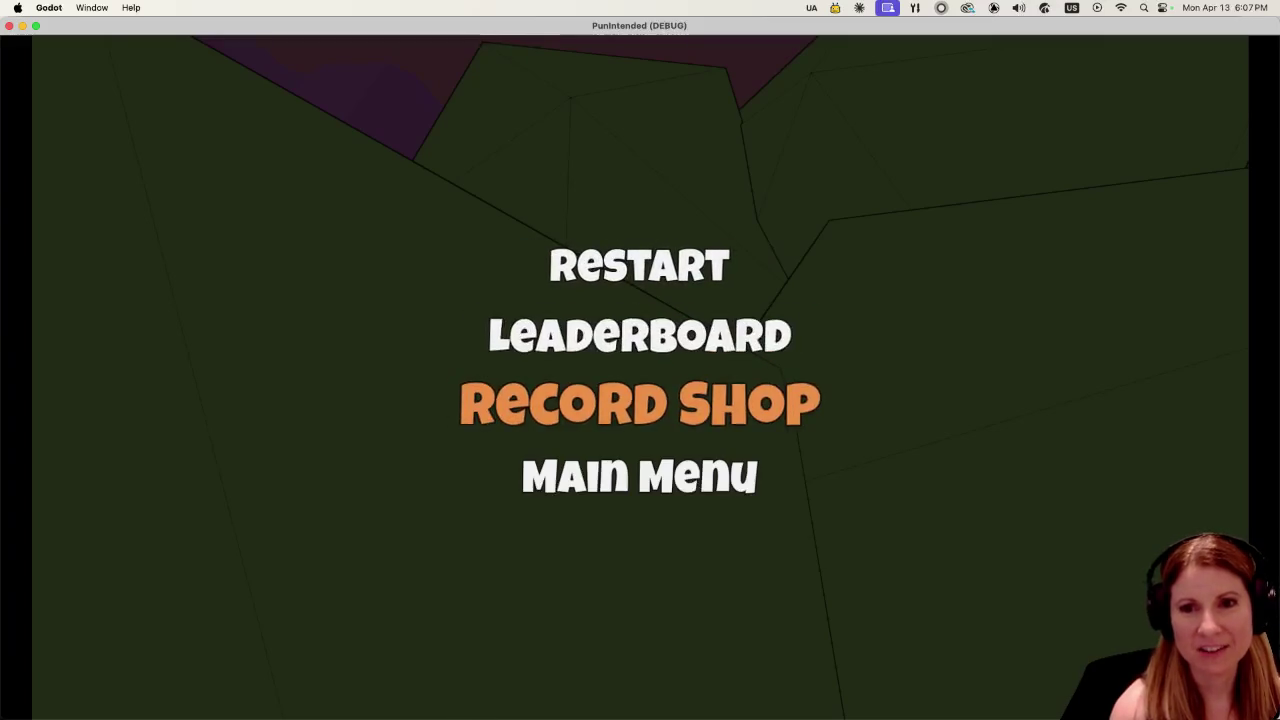
key(Up)
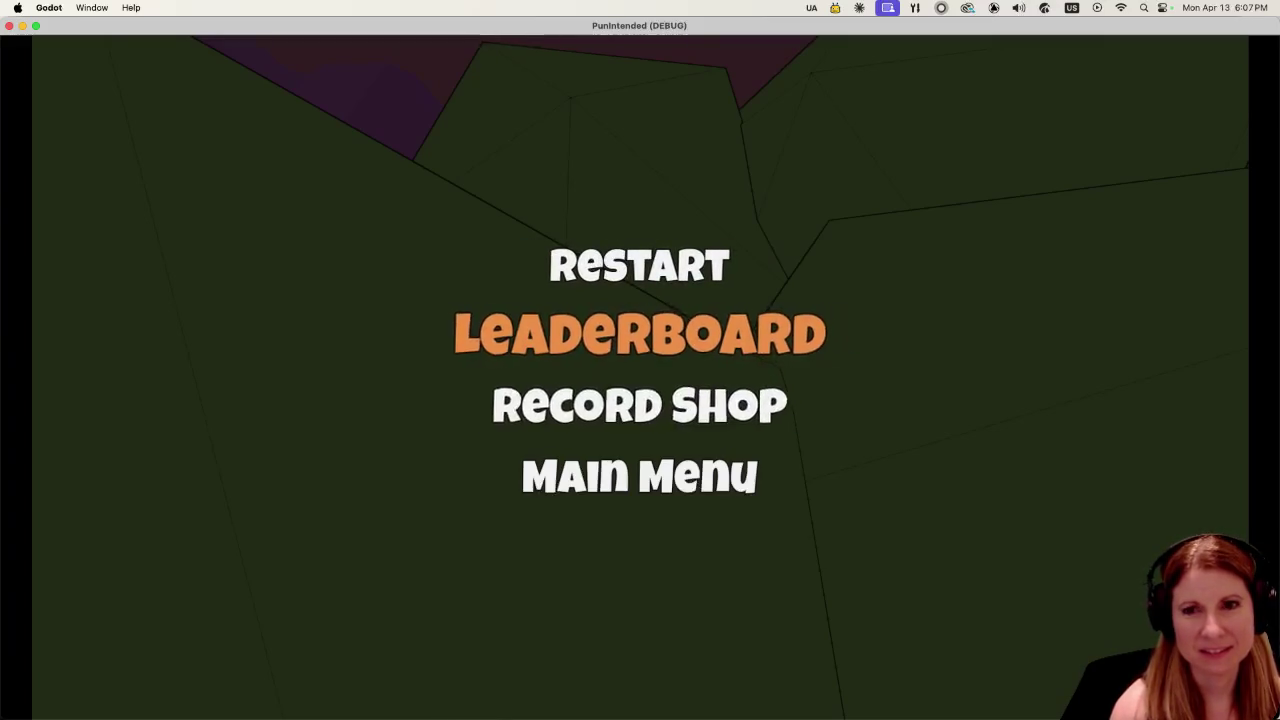
key(Up)
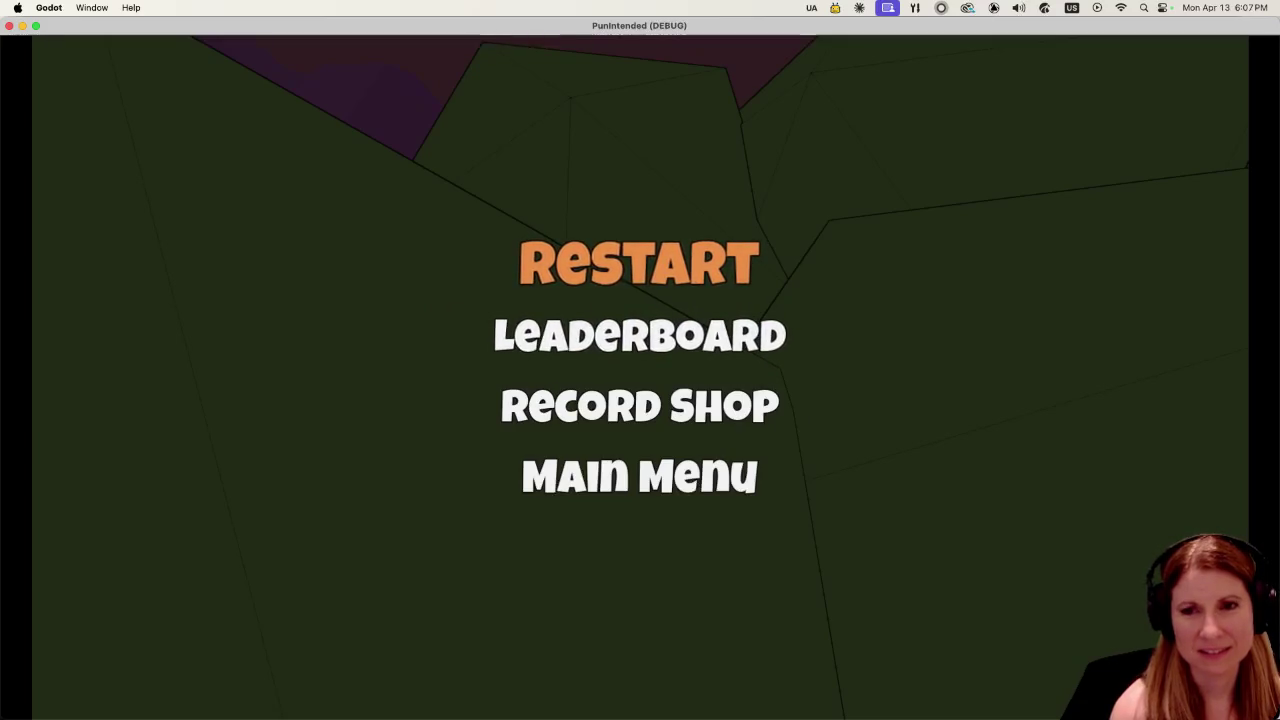
key(Down)
key(Down)
key(Down)
key(Up)
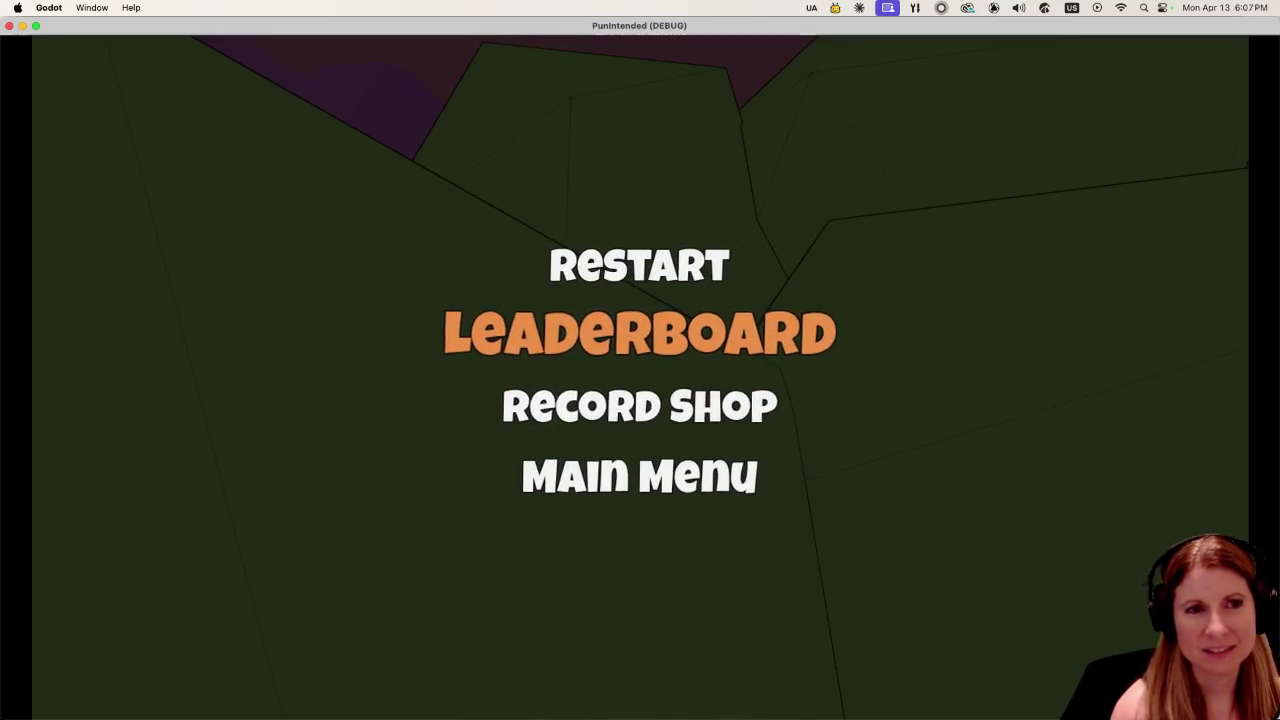
key(Return)
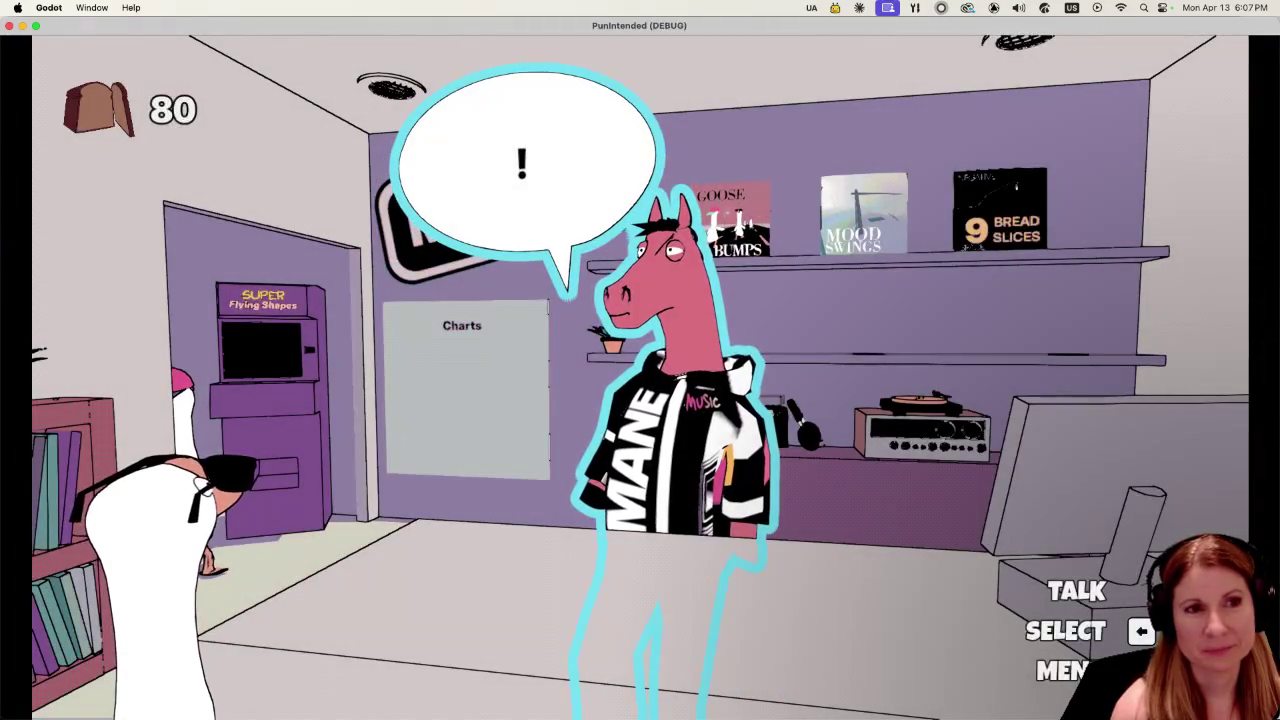
Examine the Super Flying Shapes arcade cabinet, then leave the close-up.
key(Left)
key(Left)
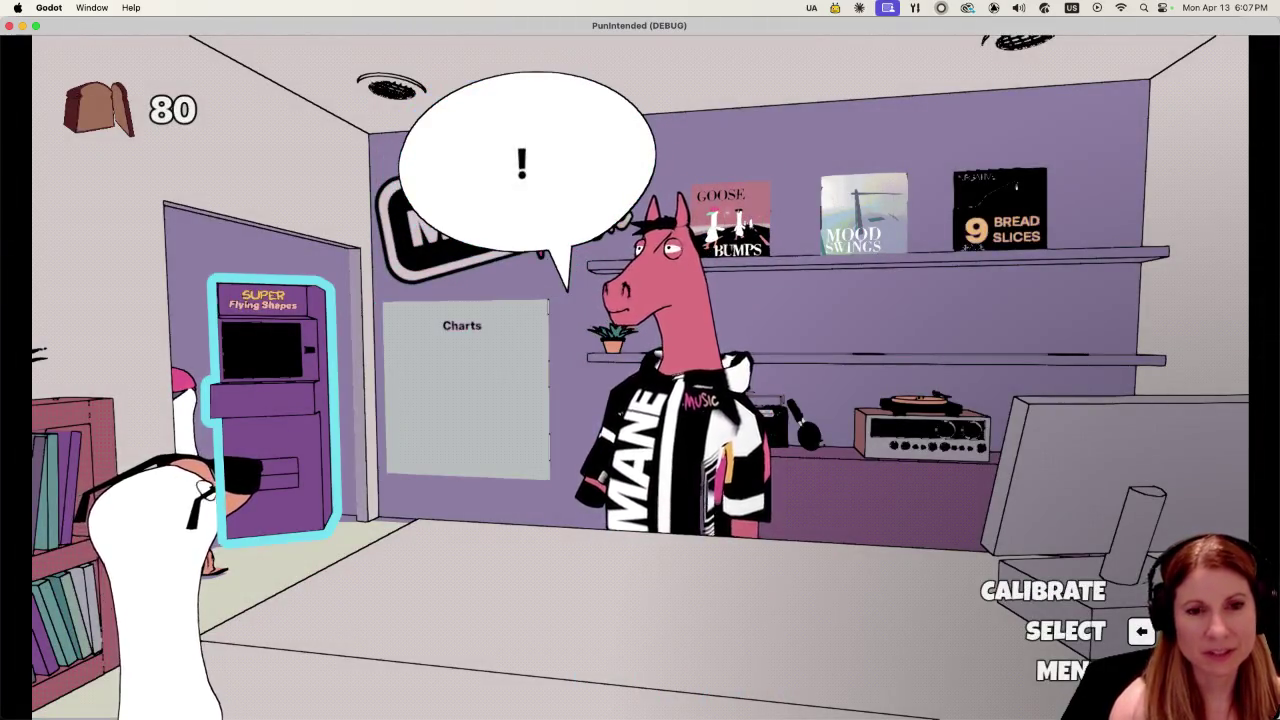
key(Return)
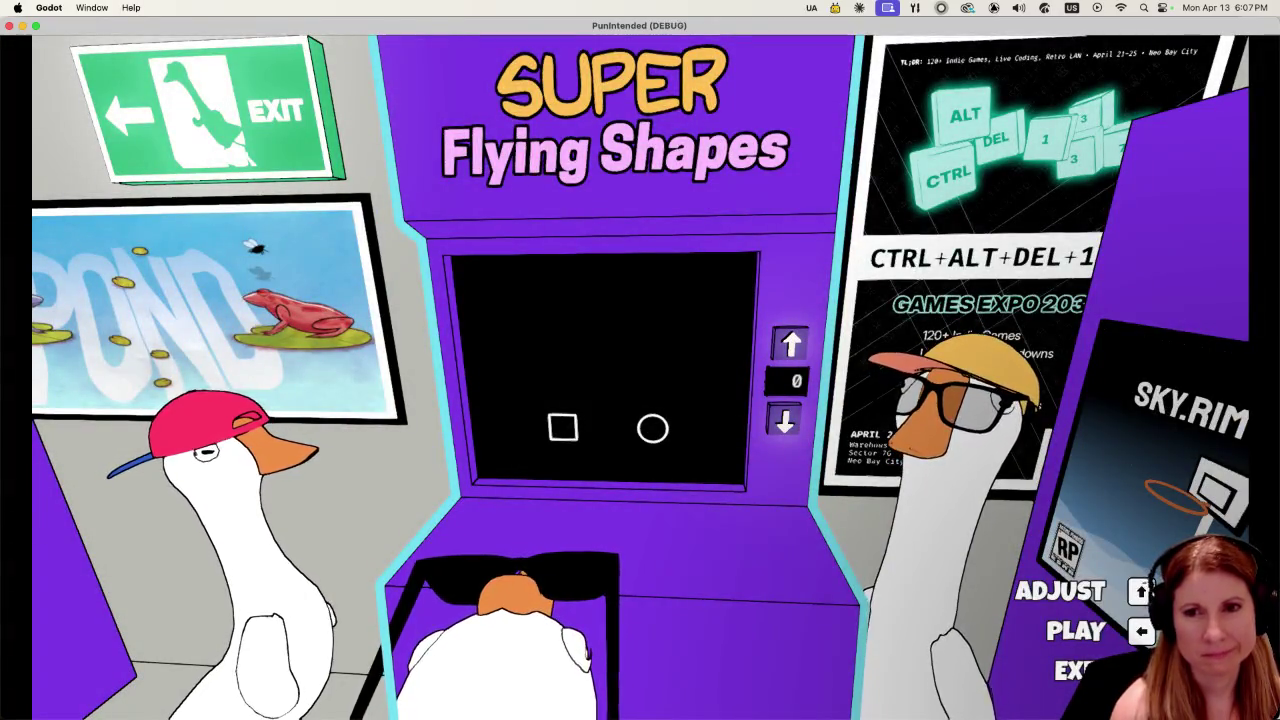
key(Escape)
Chat with the horse shop owner, browse the albums, then quit the game and bring up TeeVeedle.
key(e)
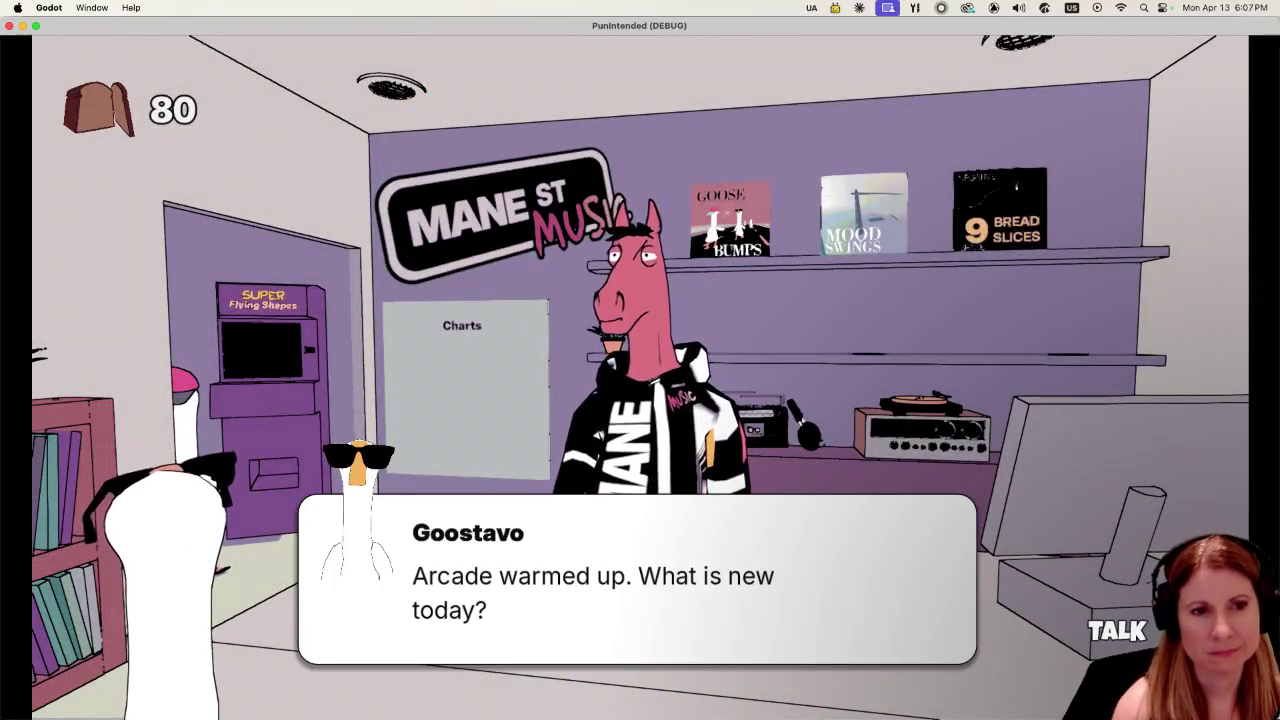
key(e)
key(e)
key(e)
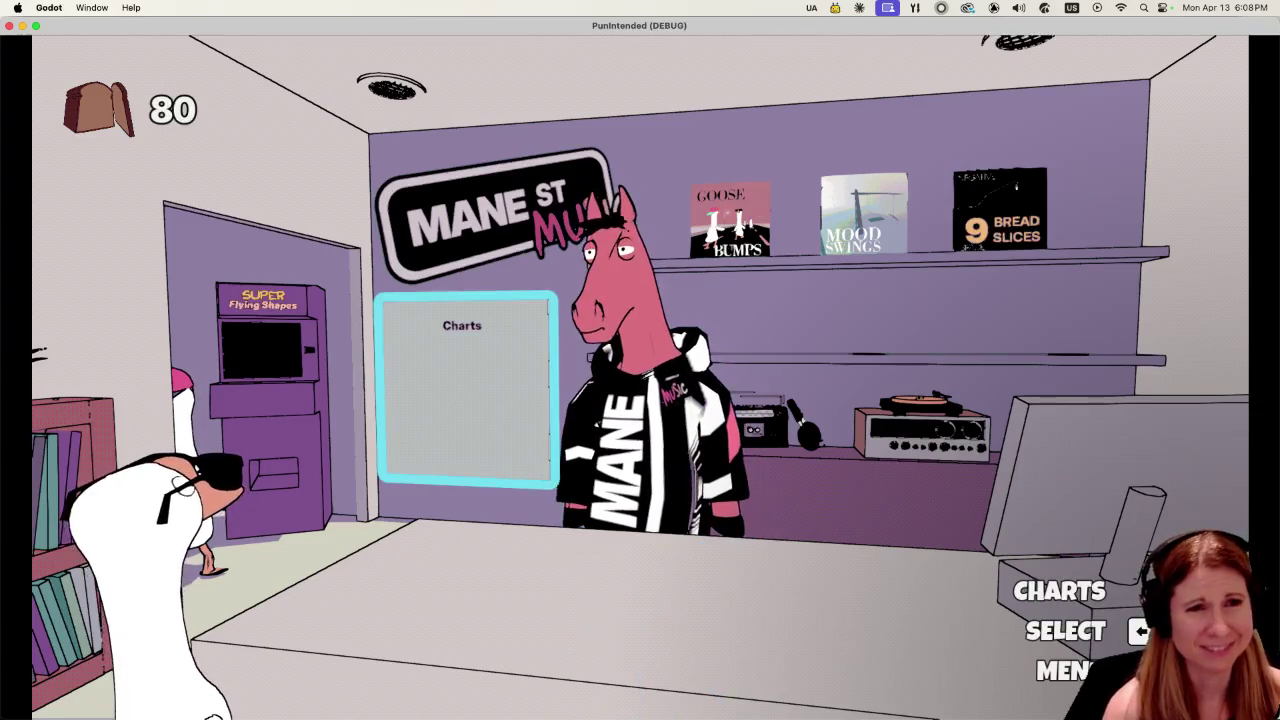
key(Right)
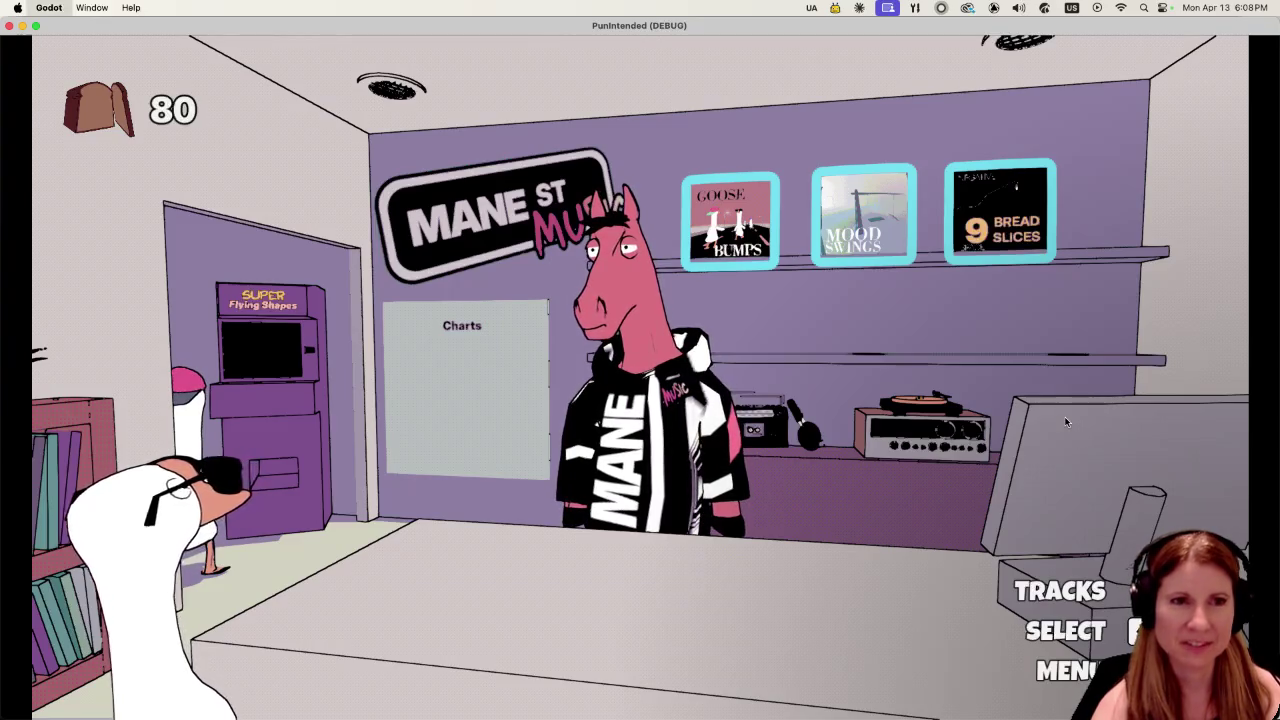
key(super+q)
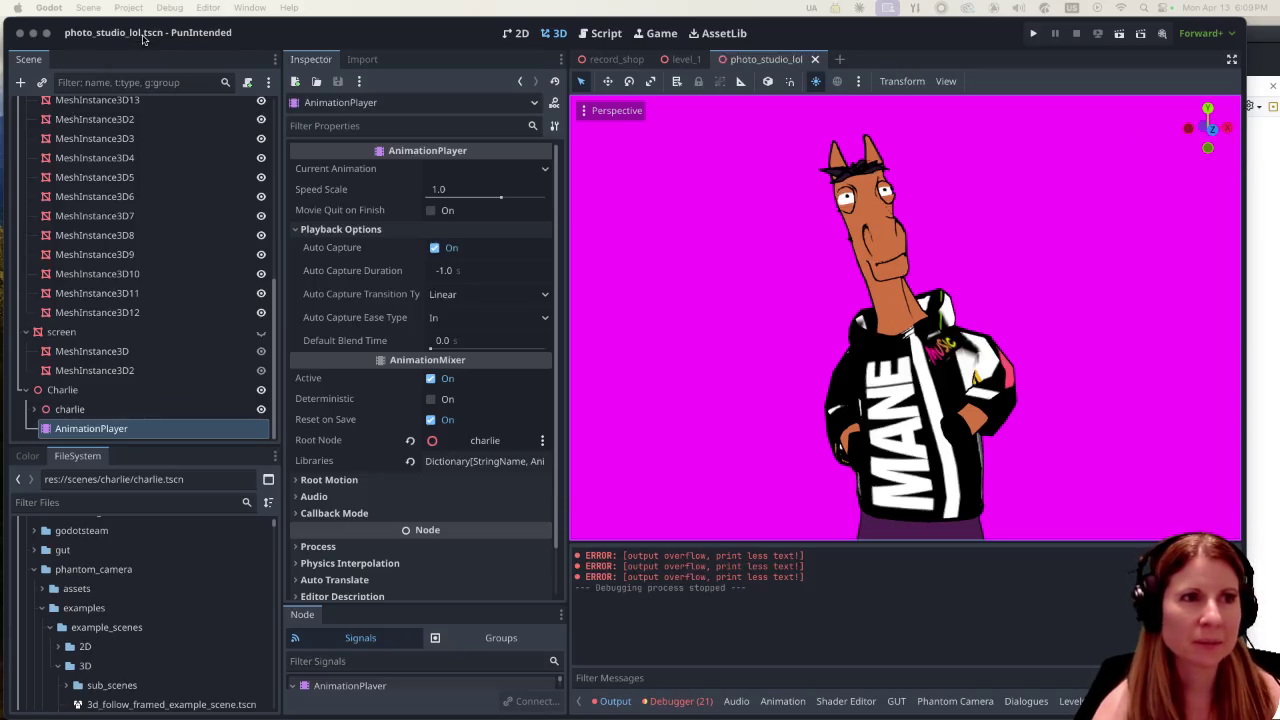
key(super+Tab)
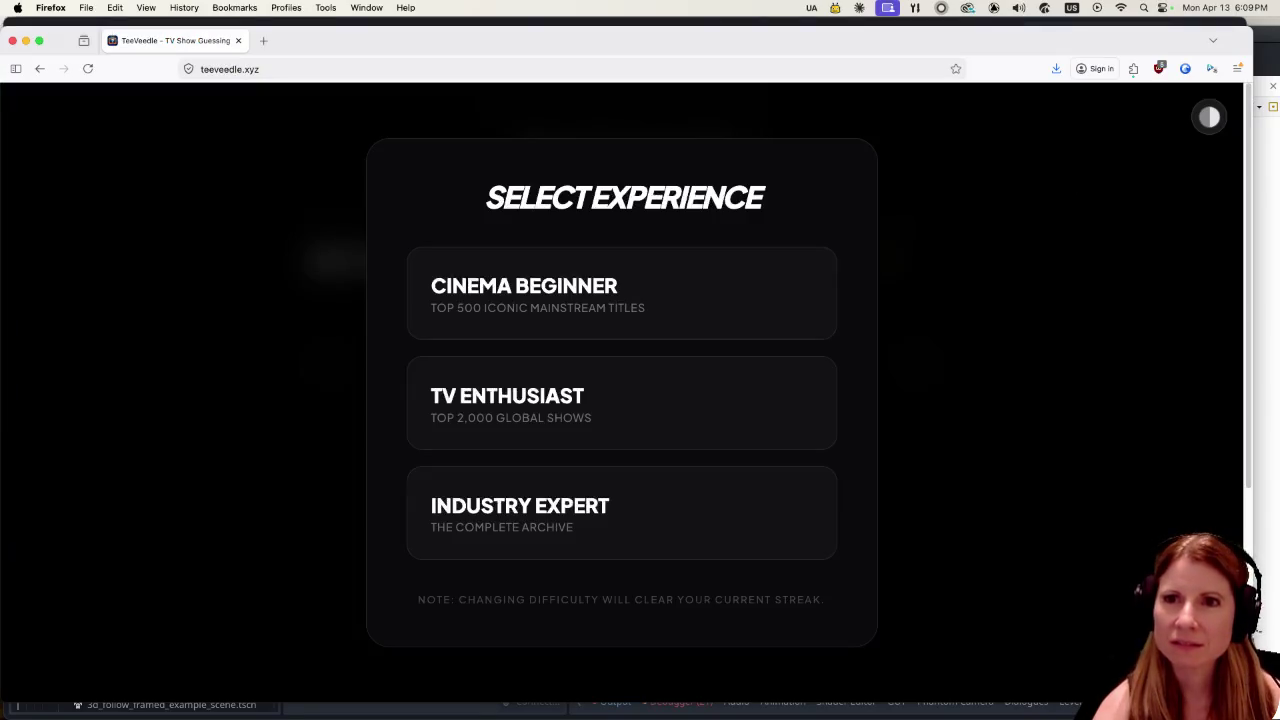
Start a Cinema Beginner round in TeeVeedle.
key(super+Tab)
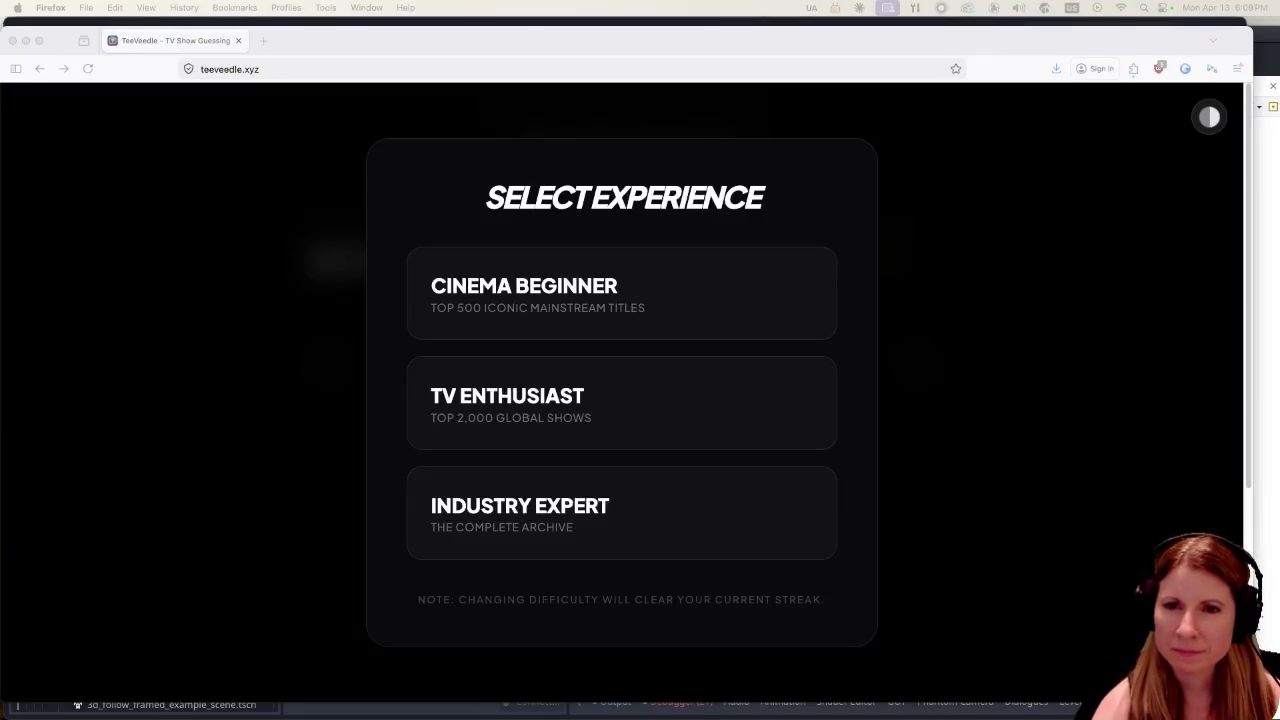
click(1063, 484)
click(588, 266)
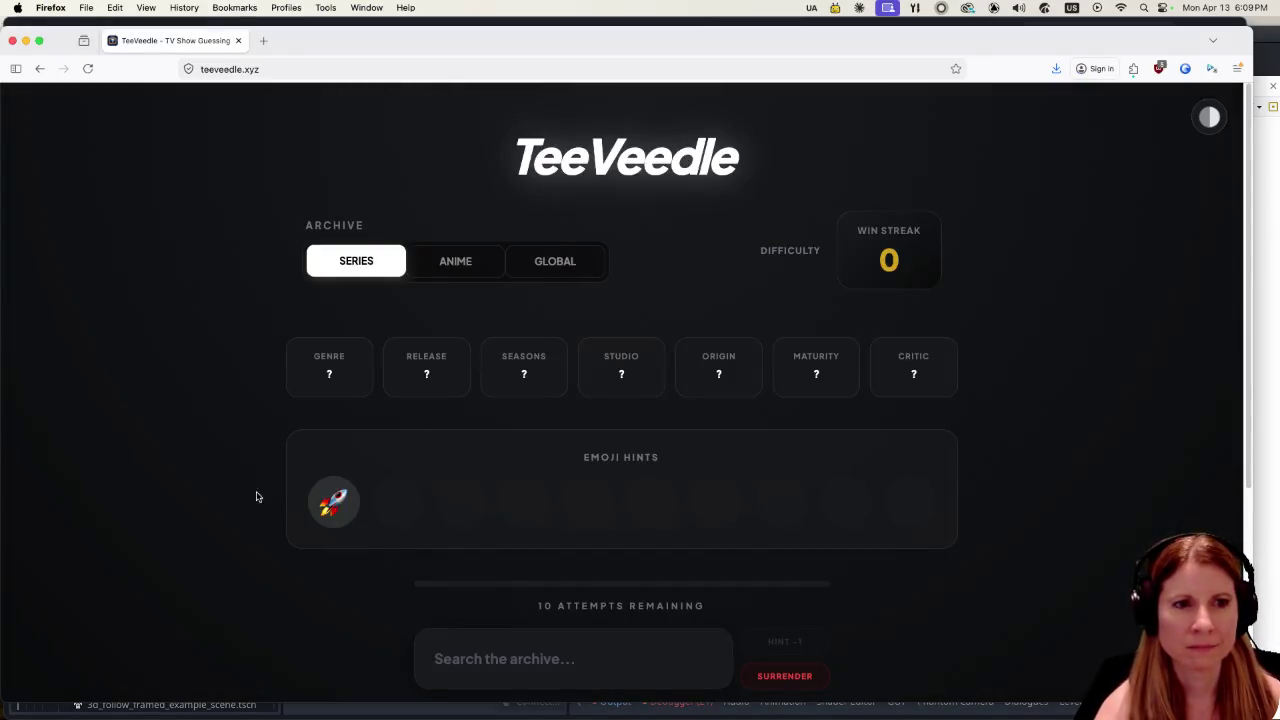
scroll(220, 515, down, 1)
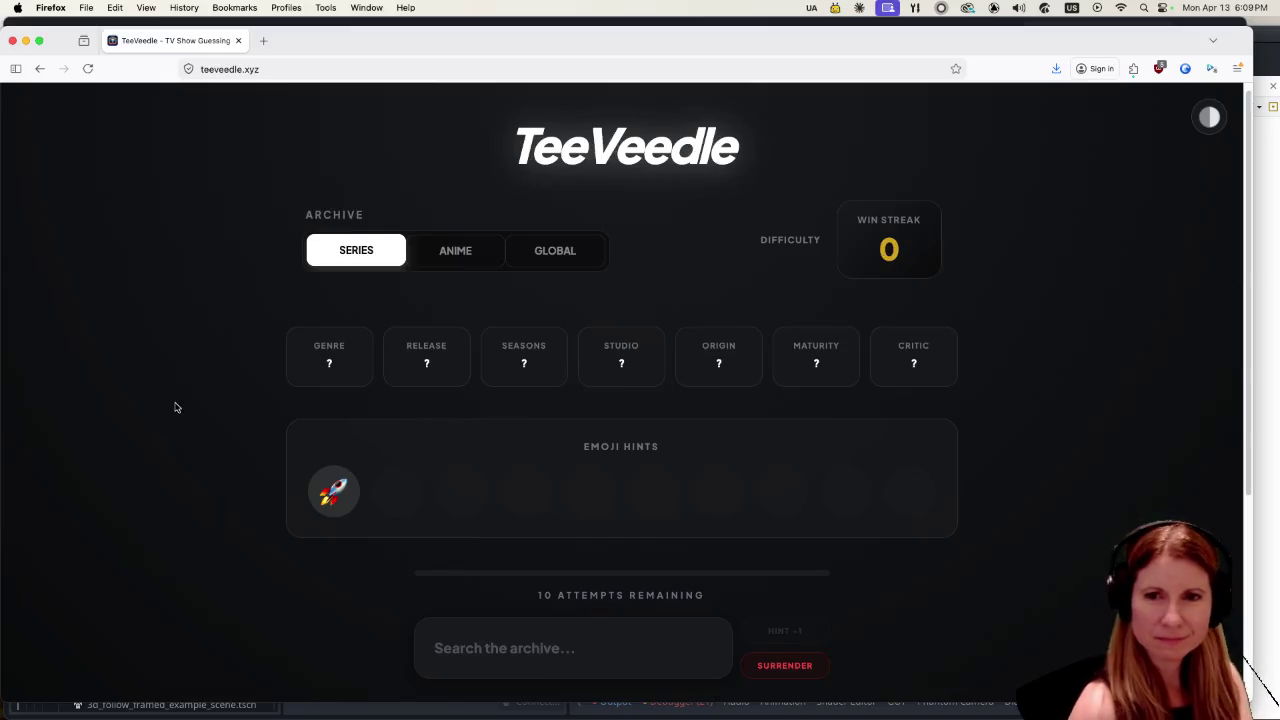
Search 'star trek' and guess Star Trek: Discovery.
click(540, 640)
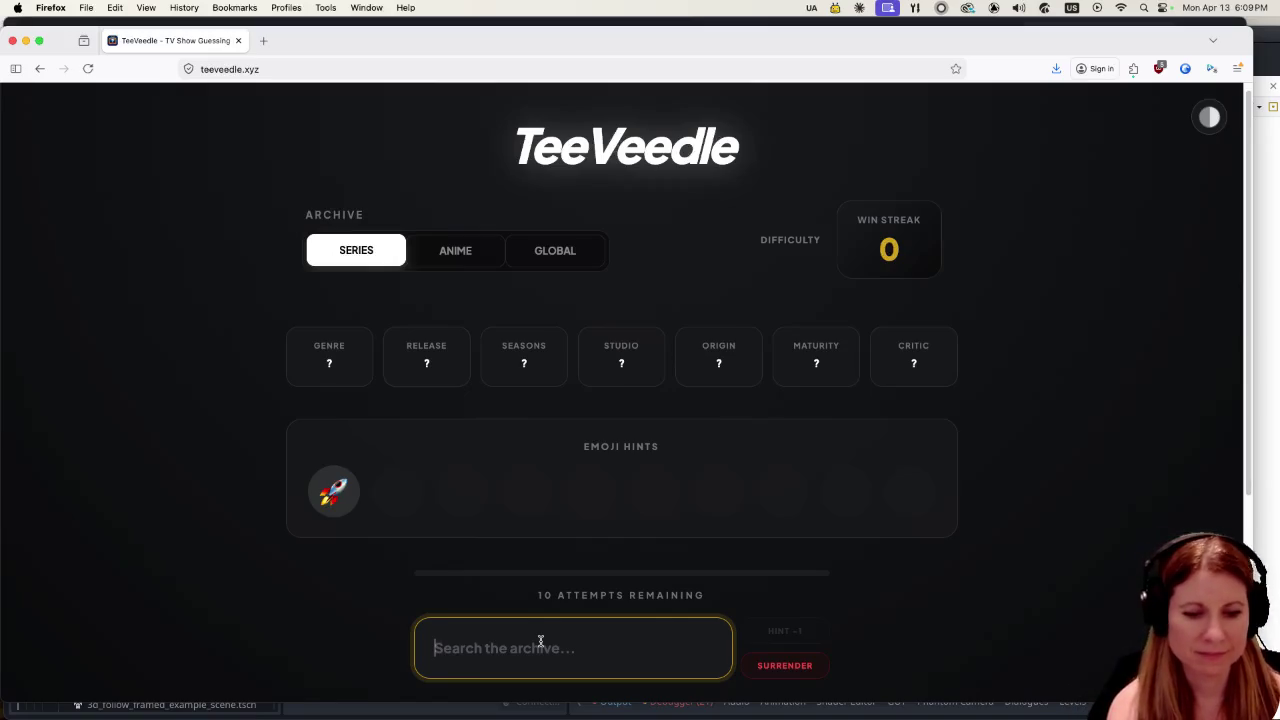
text(star trek)
scroll(283, 560, down, 3)
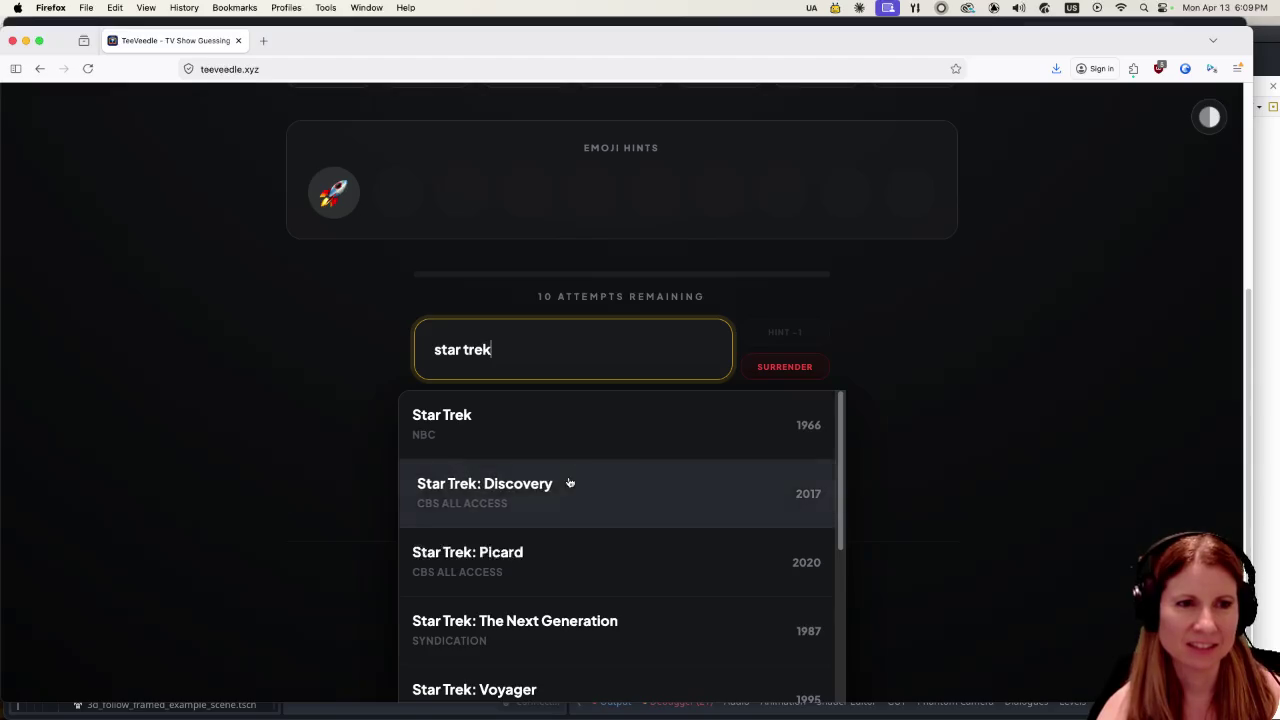
click(569, 483)
scroll(80, 465, up, 1)
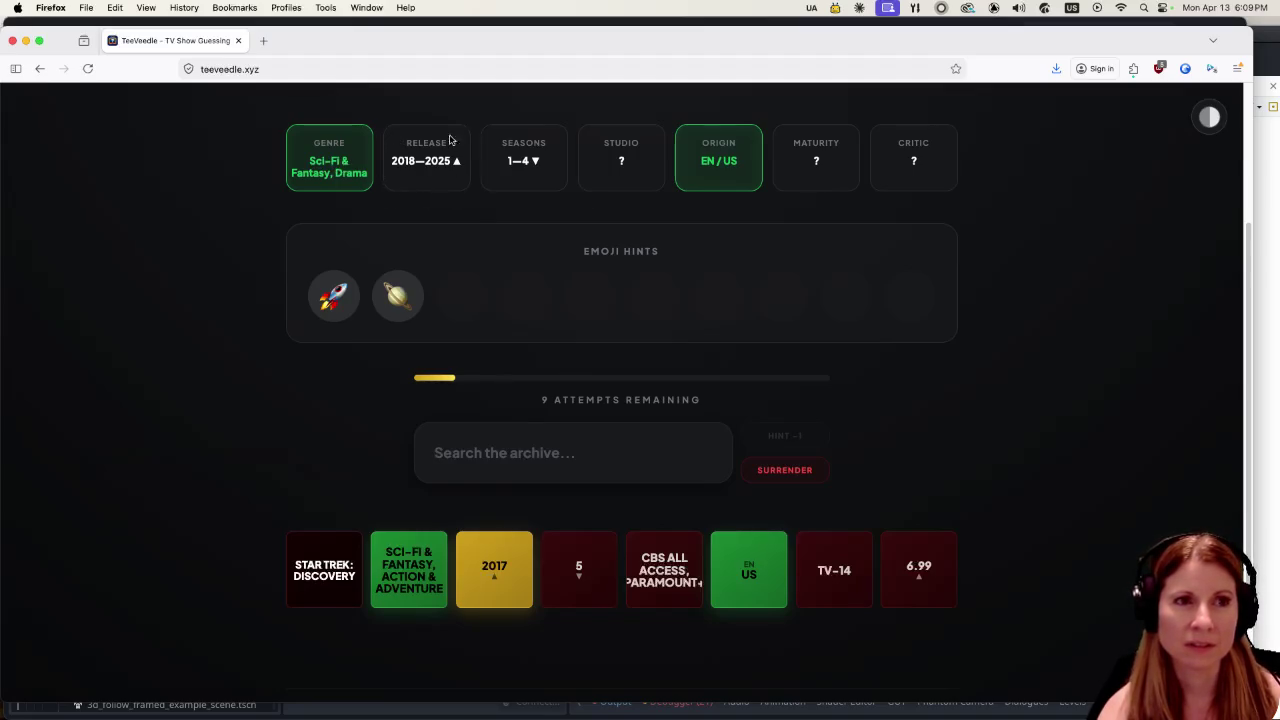
Replace an 'expanse' search with 'star trek' and guess Star Trek: Strange New Worlds.
click(549, 462)
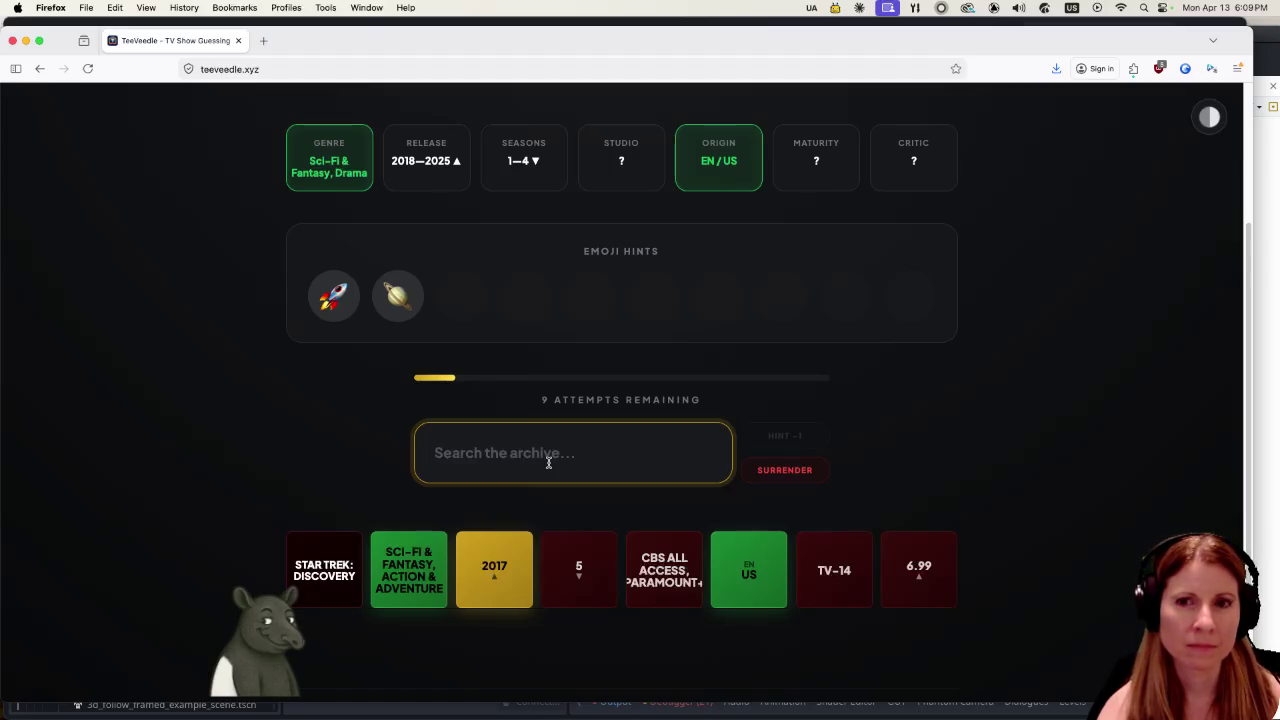
text(expanse)
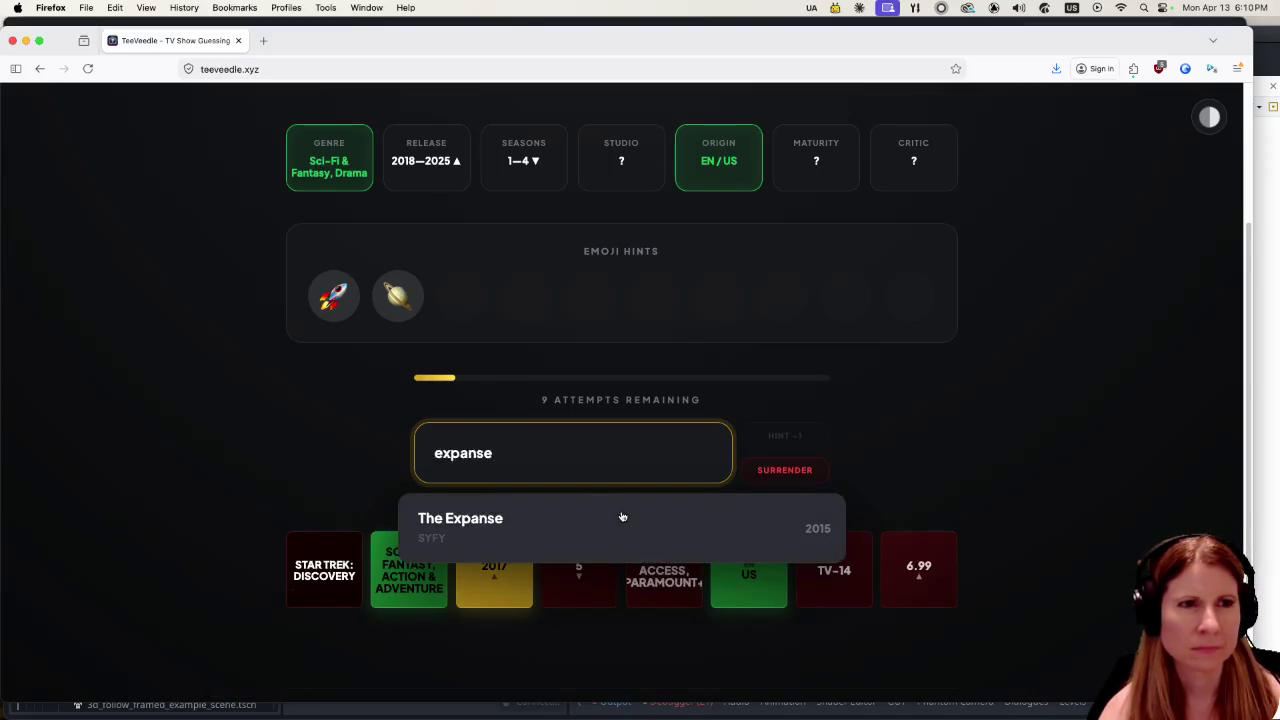
key(BackSpace)
key(BackSpace)
key(BackSpace)
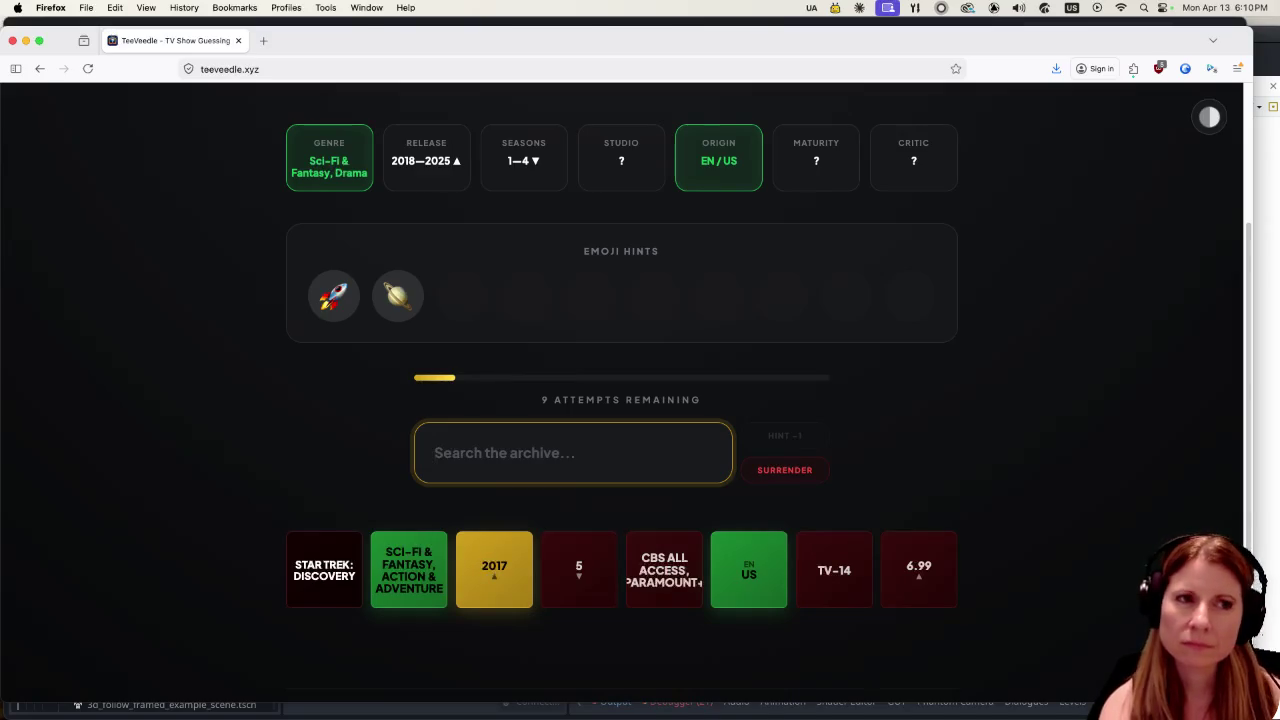
text(star)
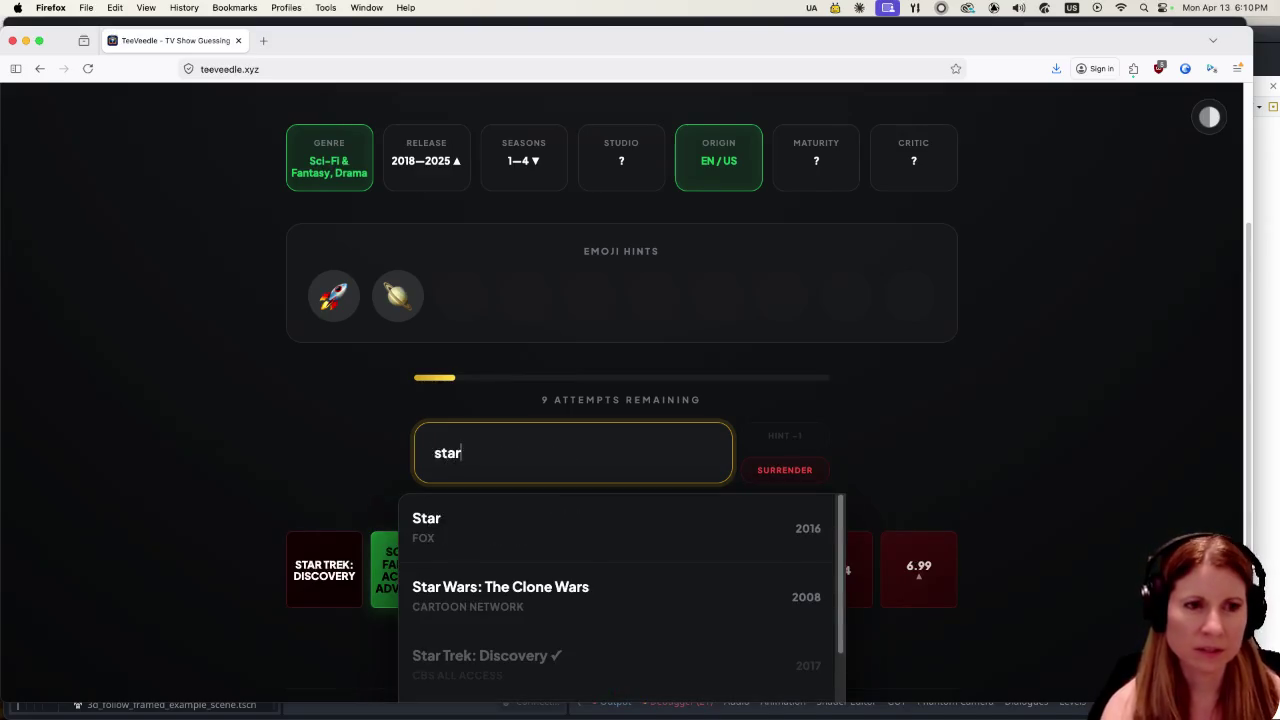
text( trek)
scroll(571, 576, down, 1)
scroll(571, 576, down, 1)
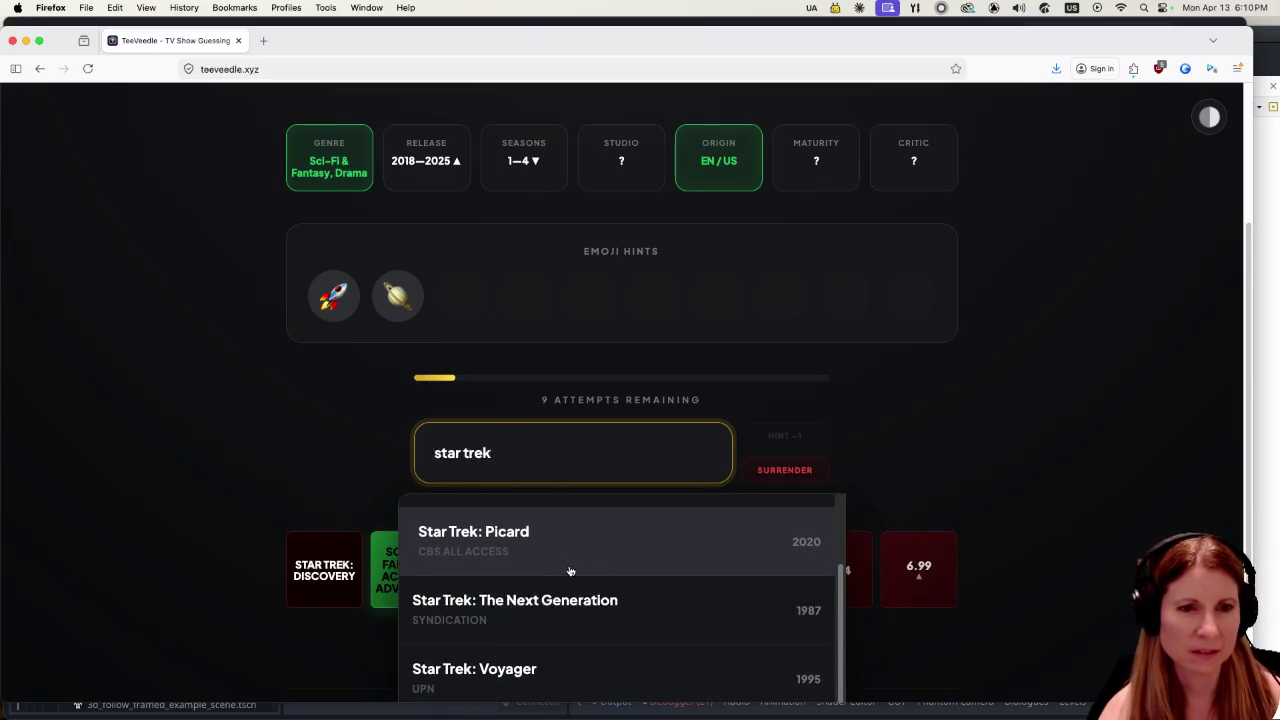
scroll(570, 574, down, 2)
scroll(570, 571, down, 1)
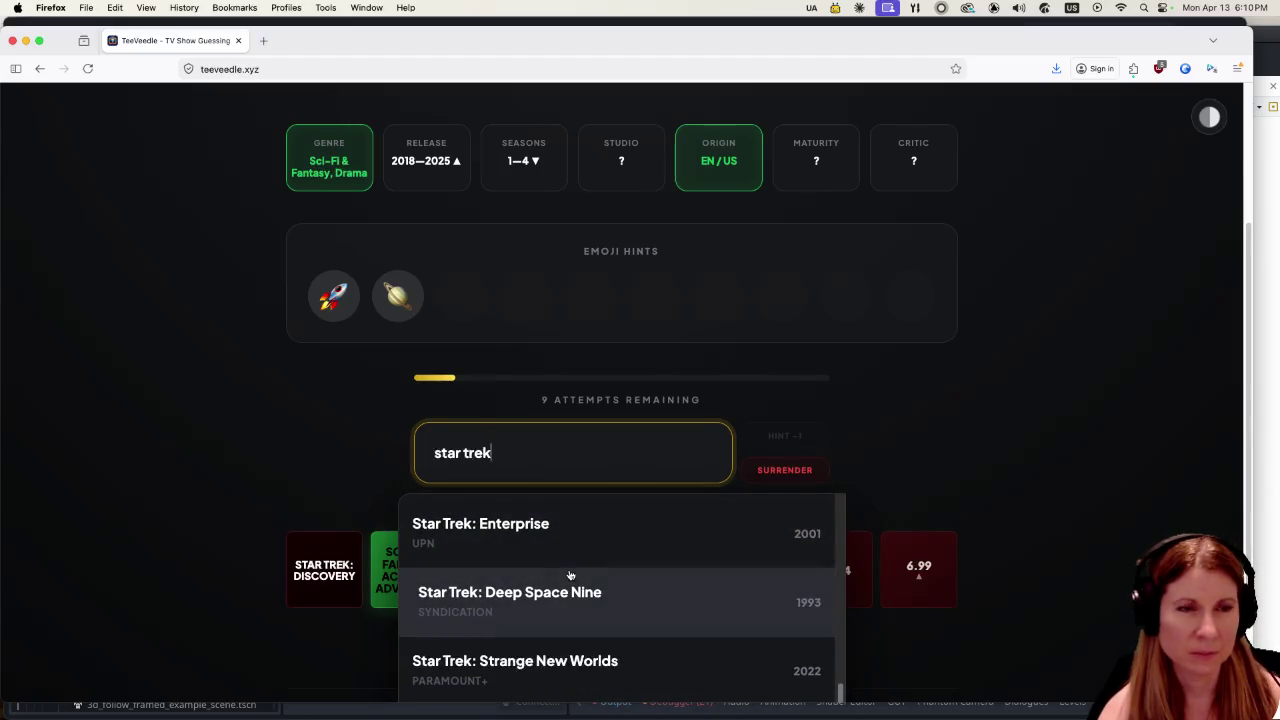
click(580, 662)
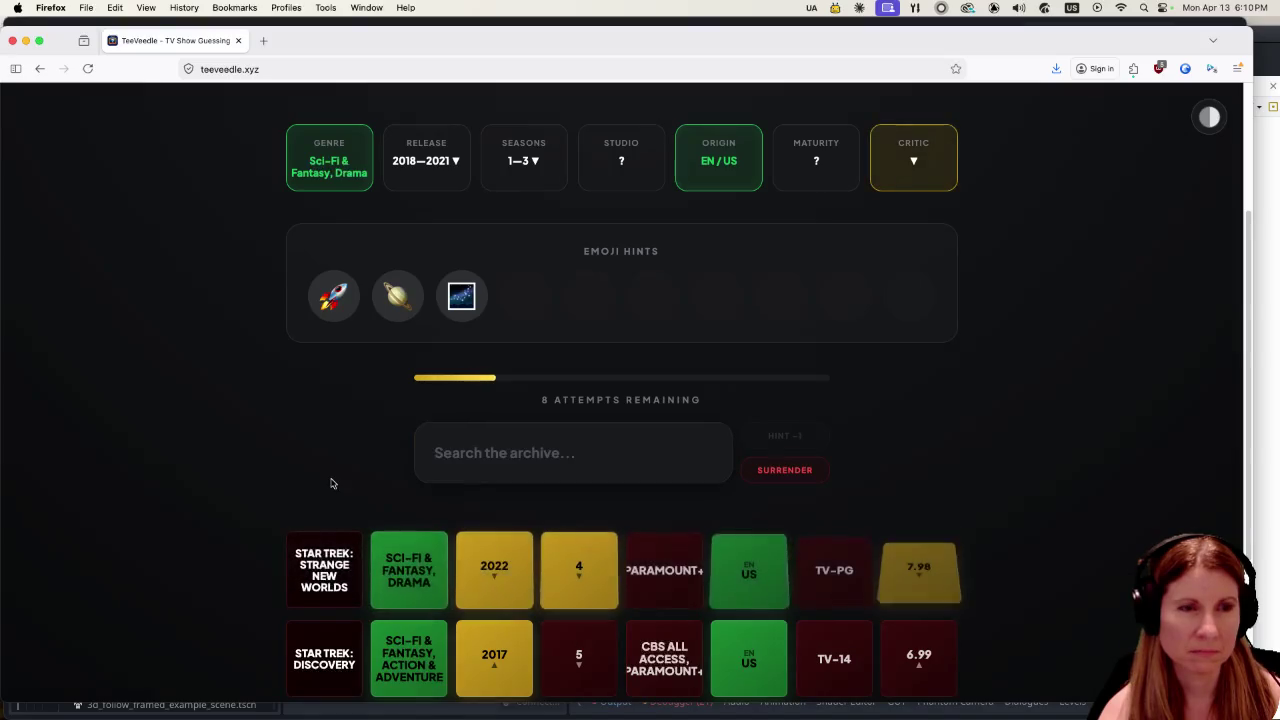
Search 'star trek' again and submit Star Trek: Picard as the third guess.
click(527, 460)
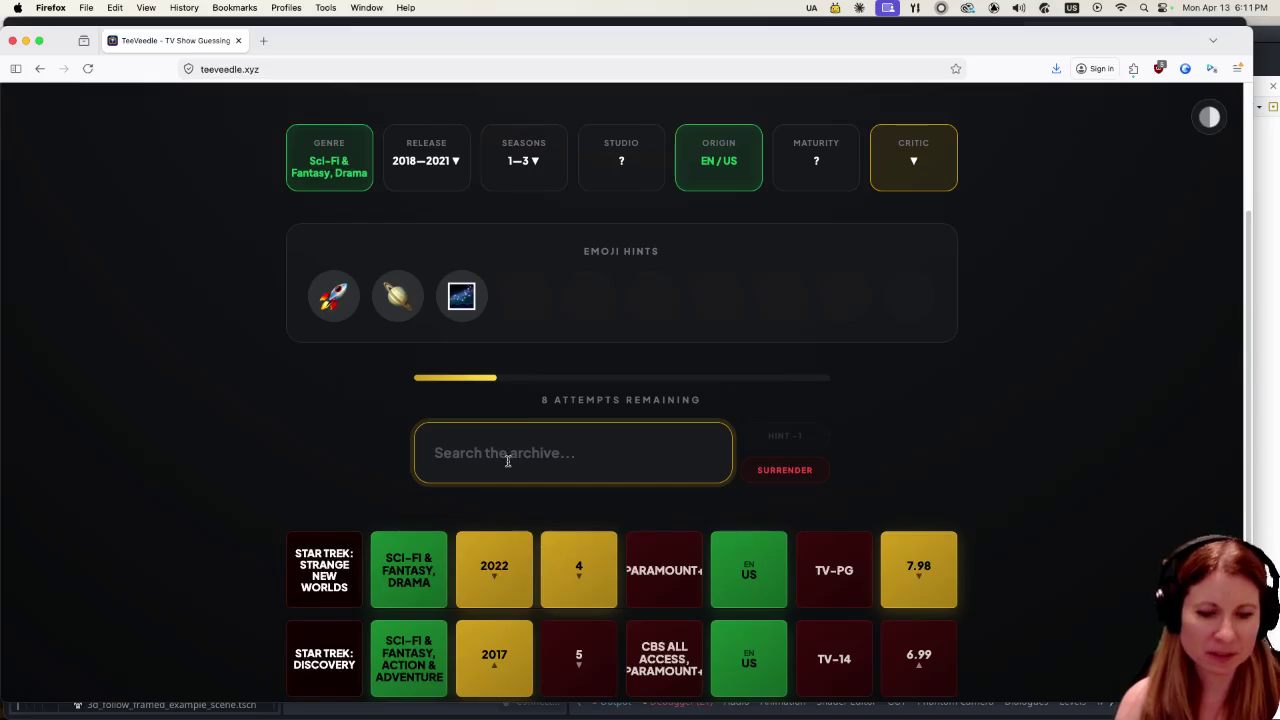
text(star )
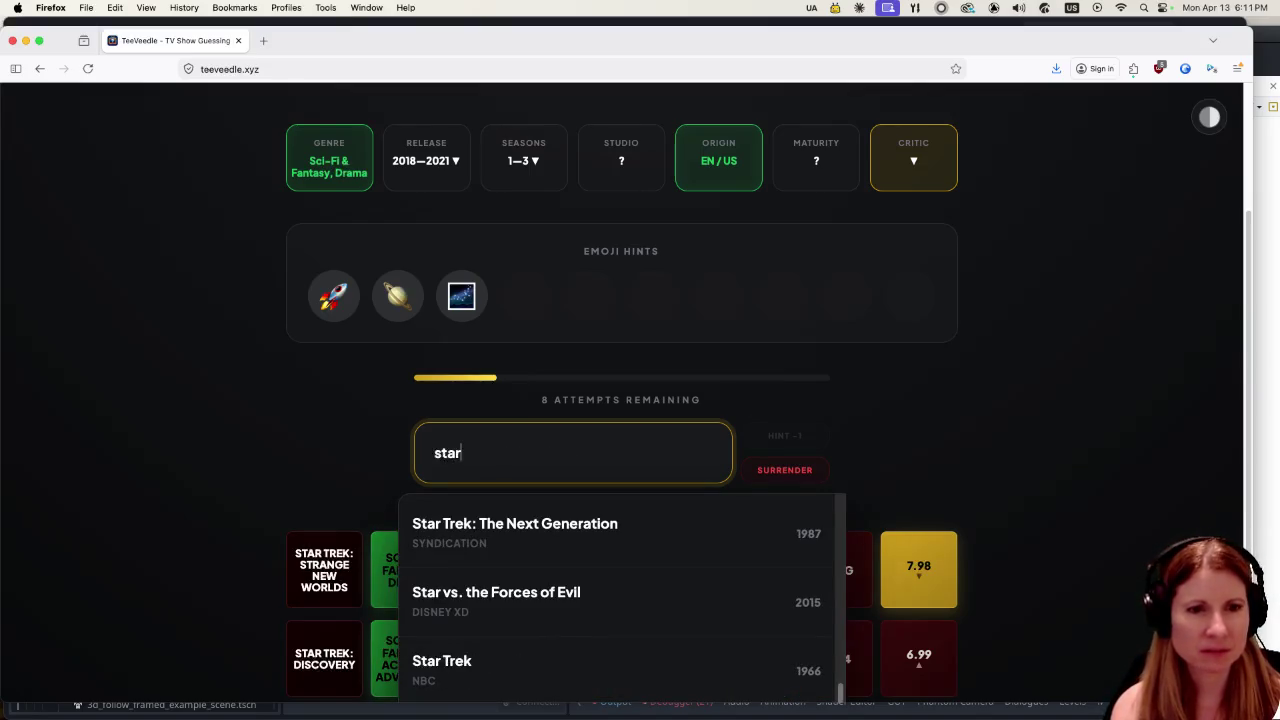
text(trek)
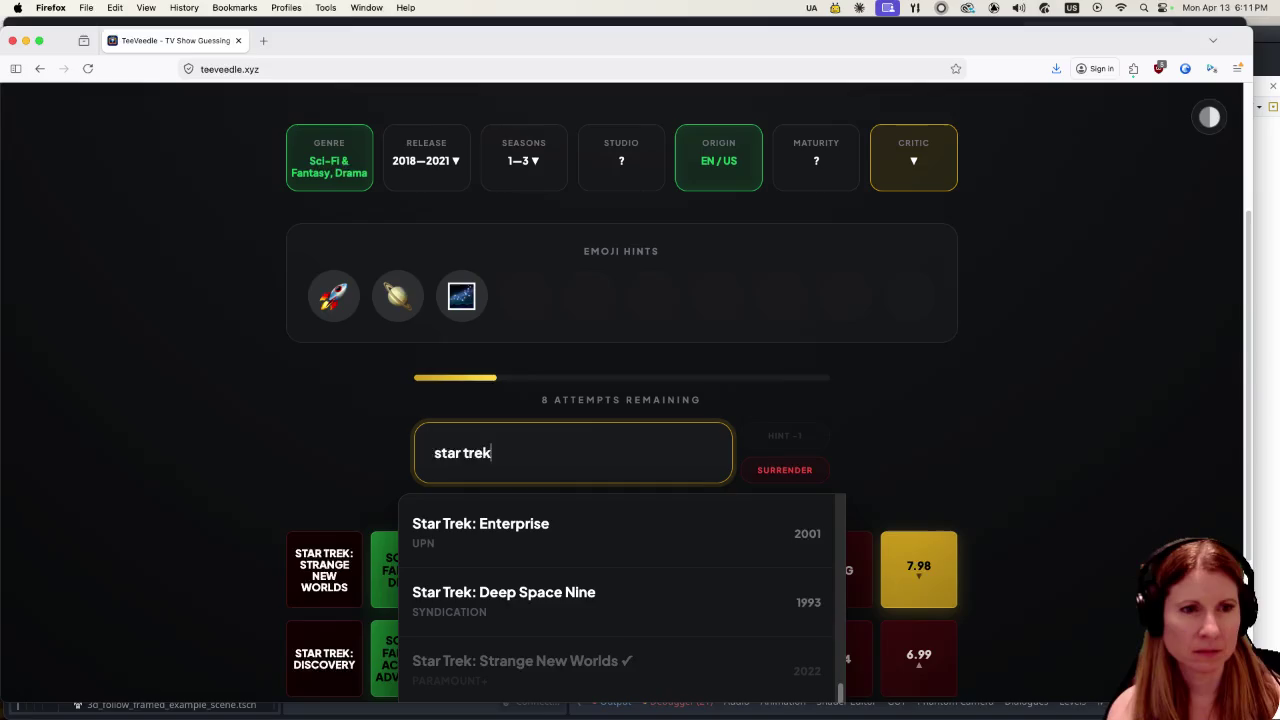
scroll(629, 523, down, 2)
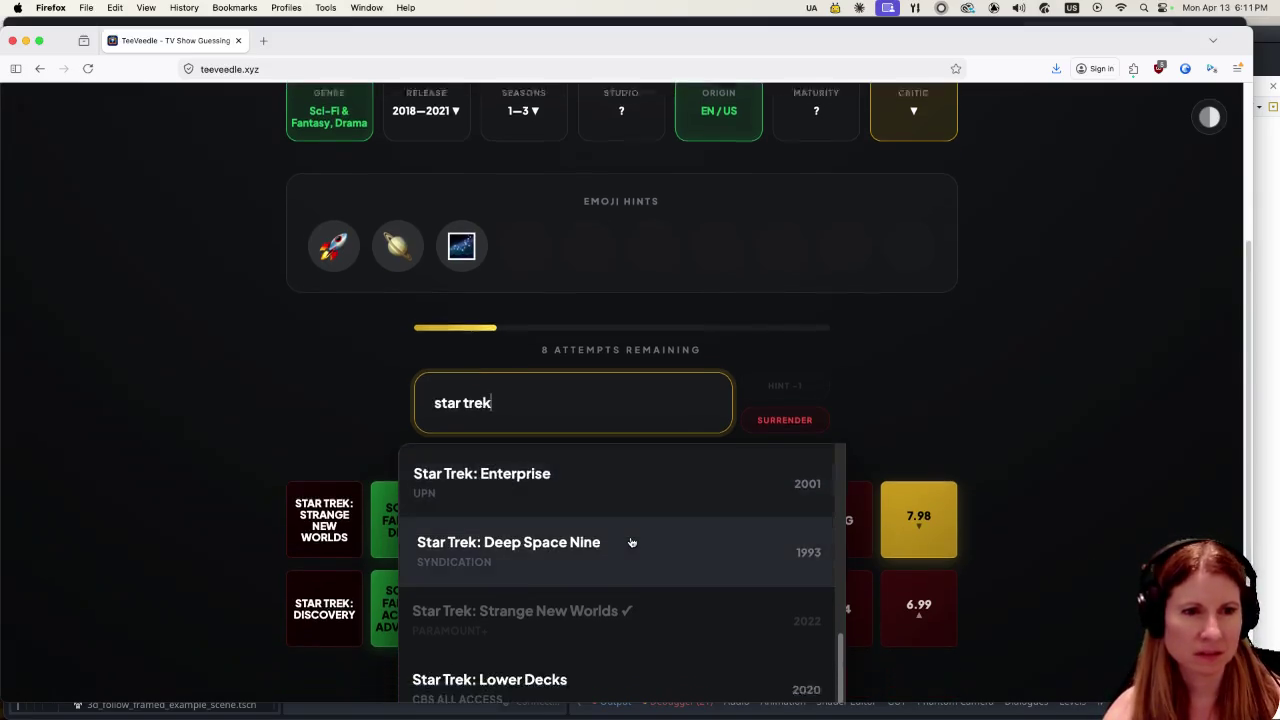
scroll(631, 543, up, 3)
scroll(631, 543, down, 3)
scroll(183, 474, up, 4)
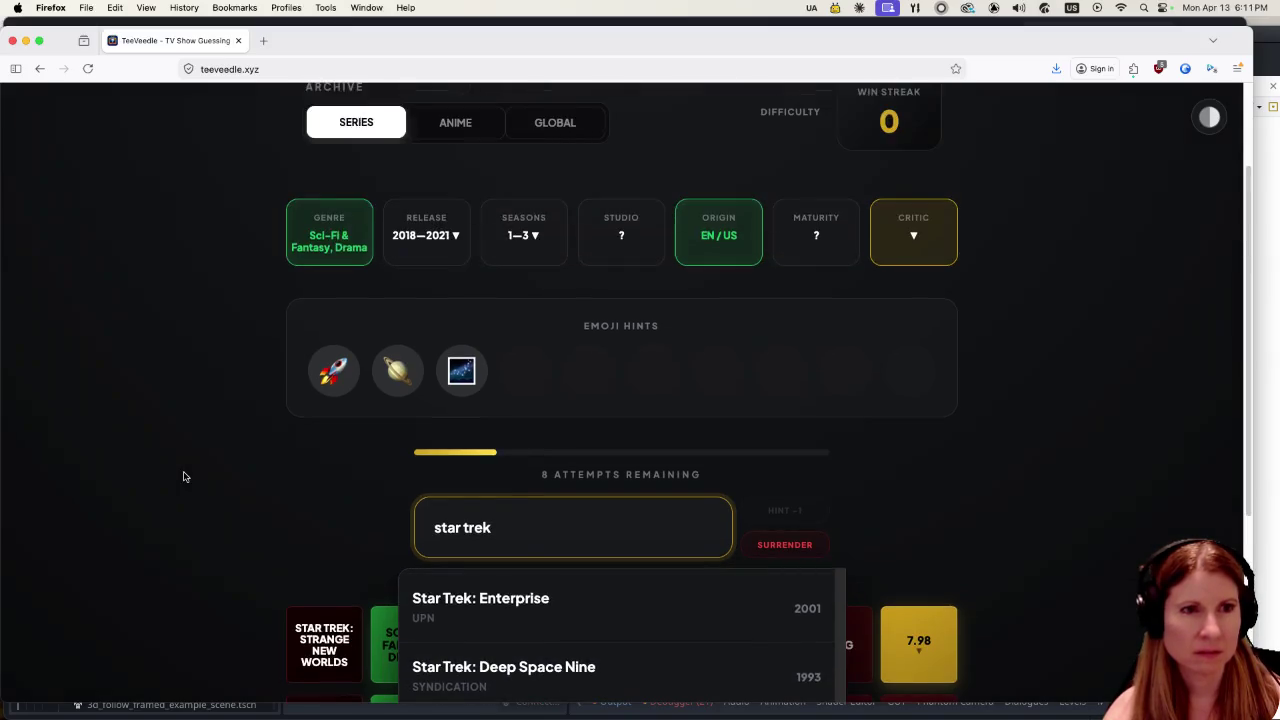
scroll(690, 636, down, 5)
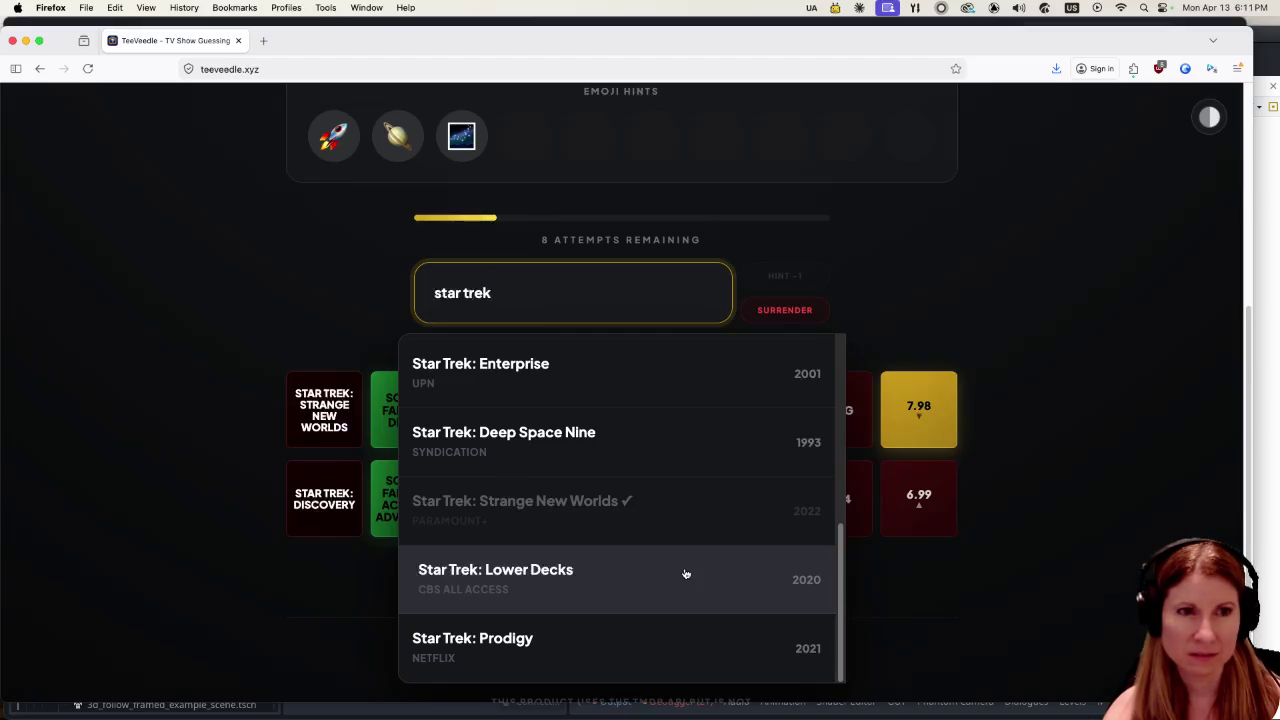
scroll(200, 445, up, 4)
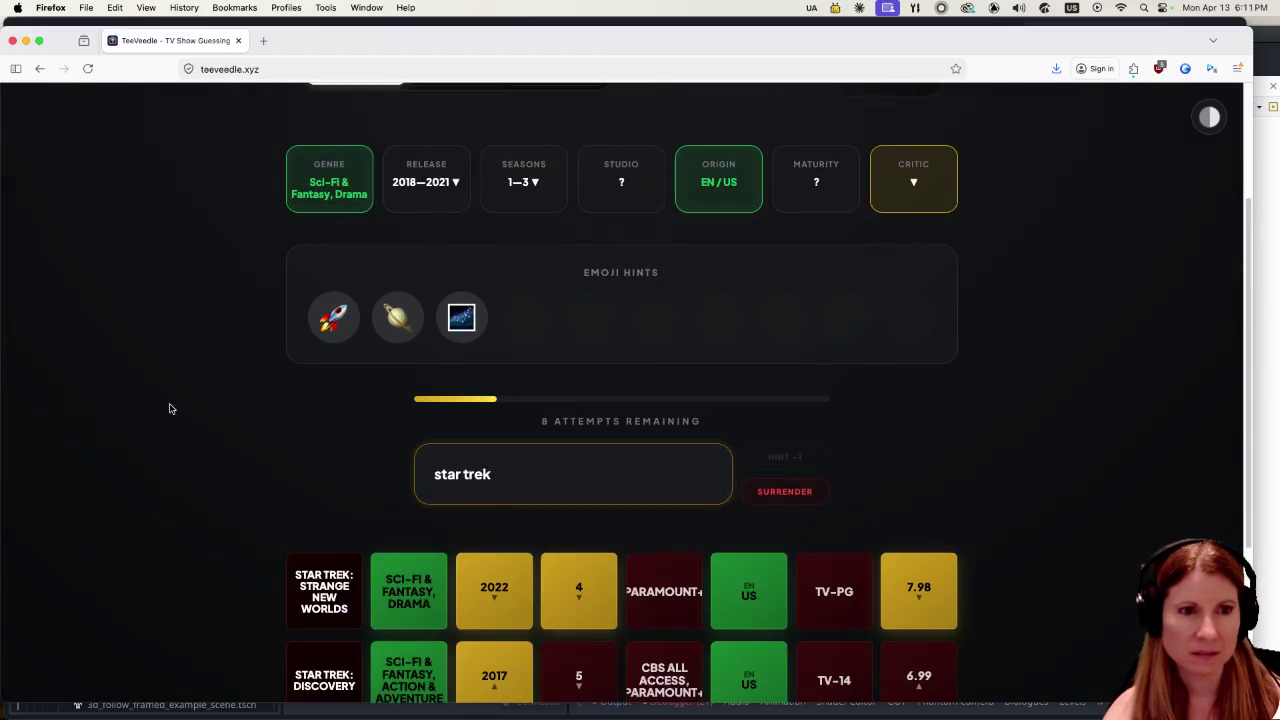
scroll(175, 408, down, 2)
scroll(175, 408, up, 3)
click(560, 533)
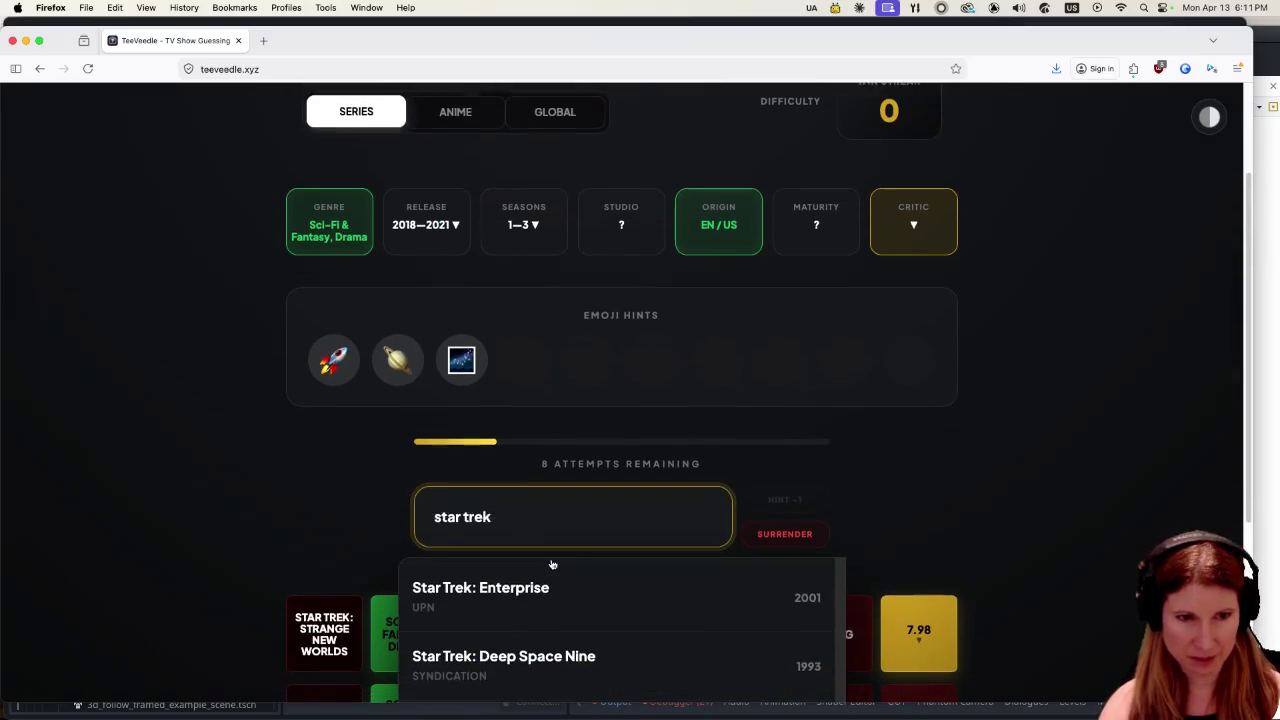
scroll(663, 610, down, 5)
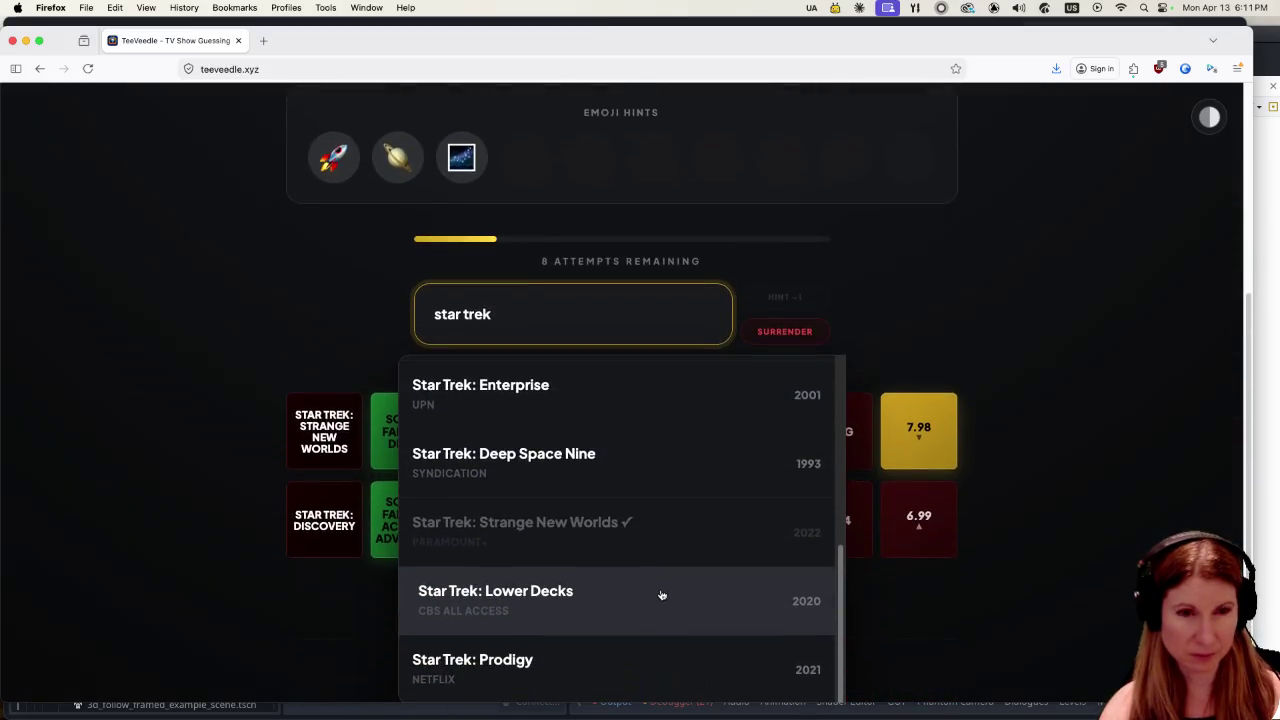
scroll(655, 593, down, 1)
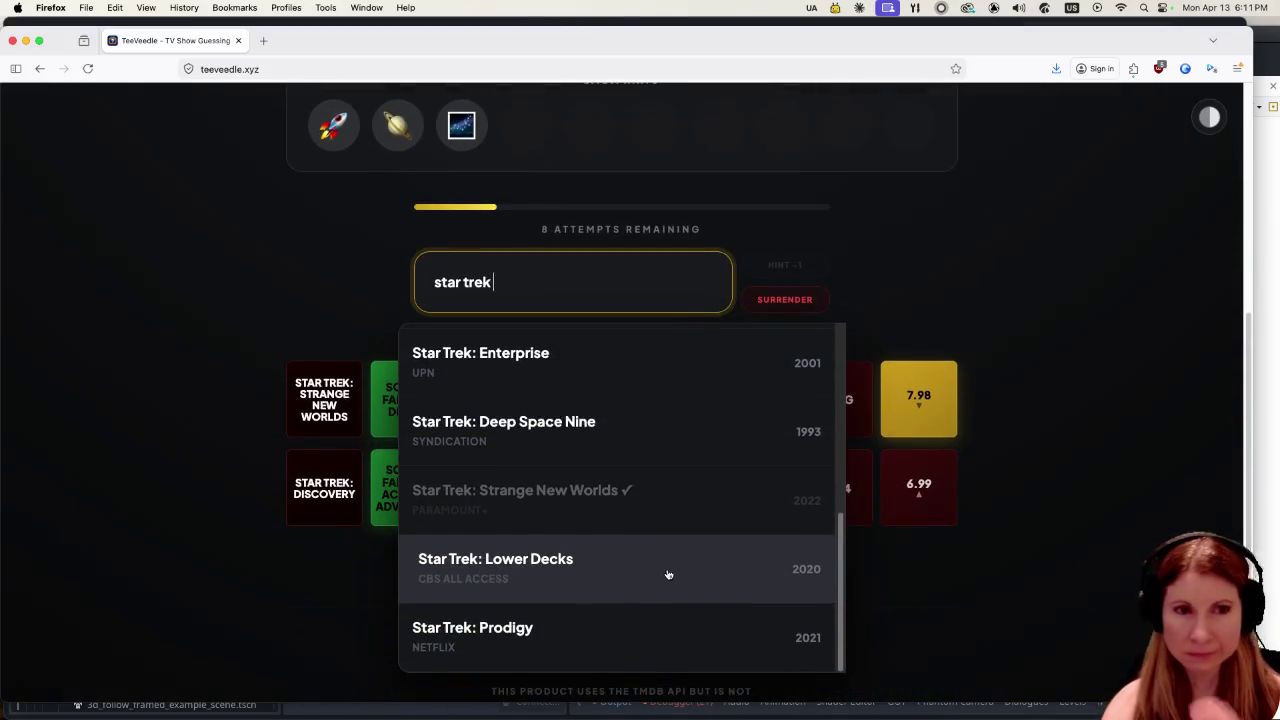
scroll(666, 570, up, 3)
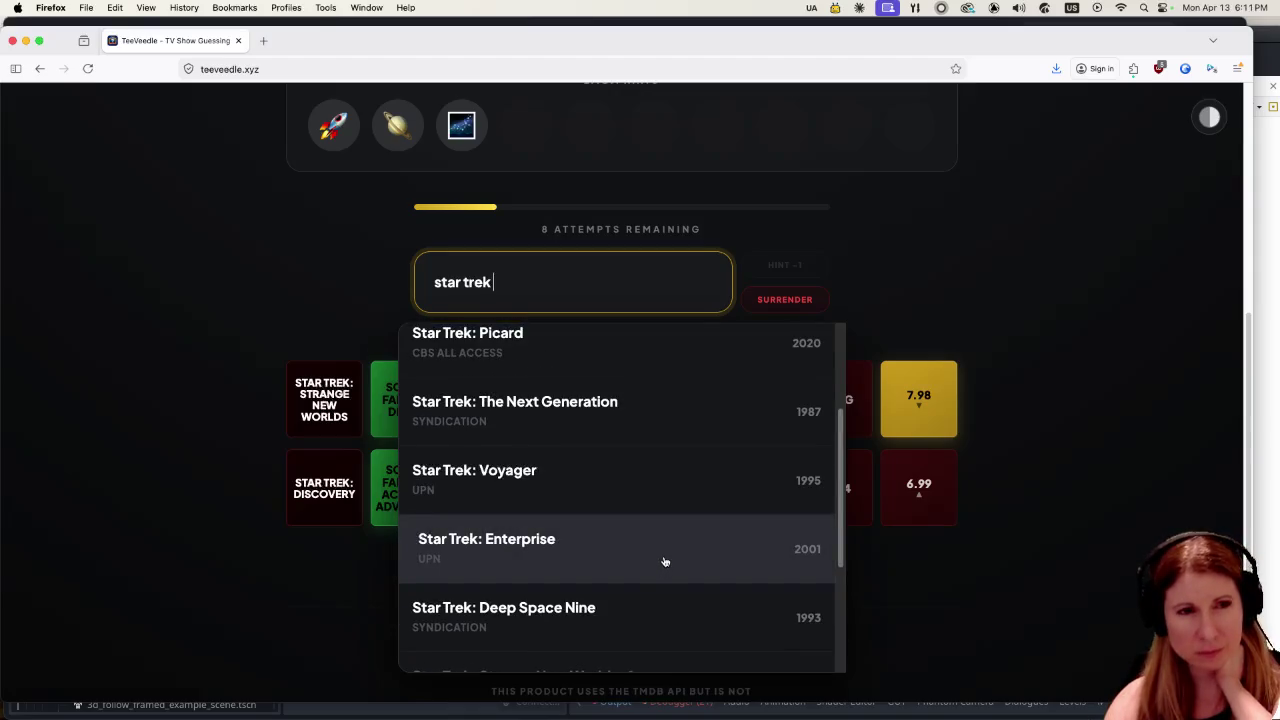
click(574, 394)
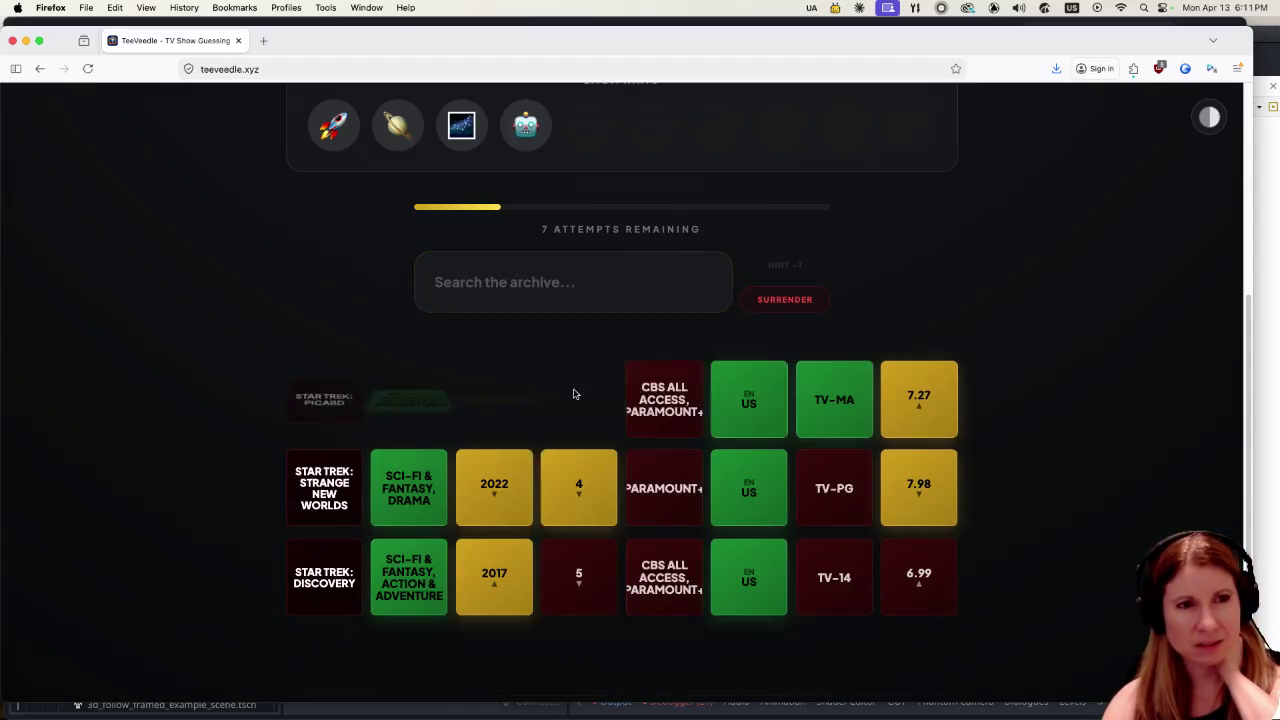
scroll(160, 348, up, 3)
scroll(250, 460, up, 1)
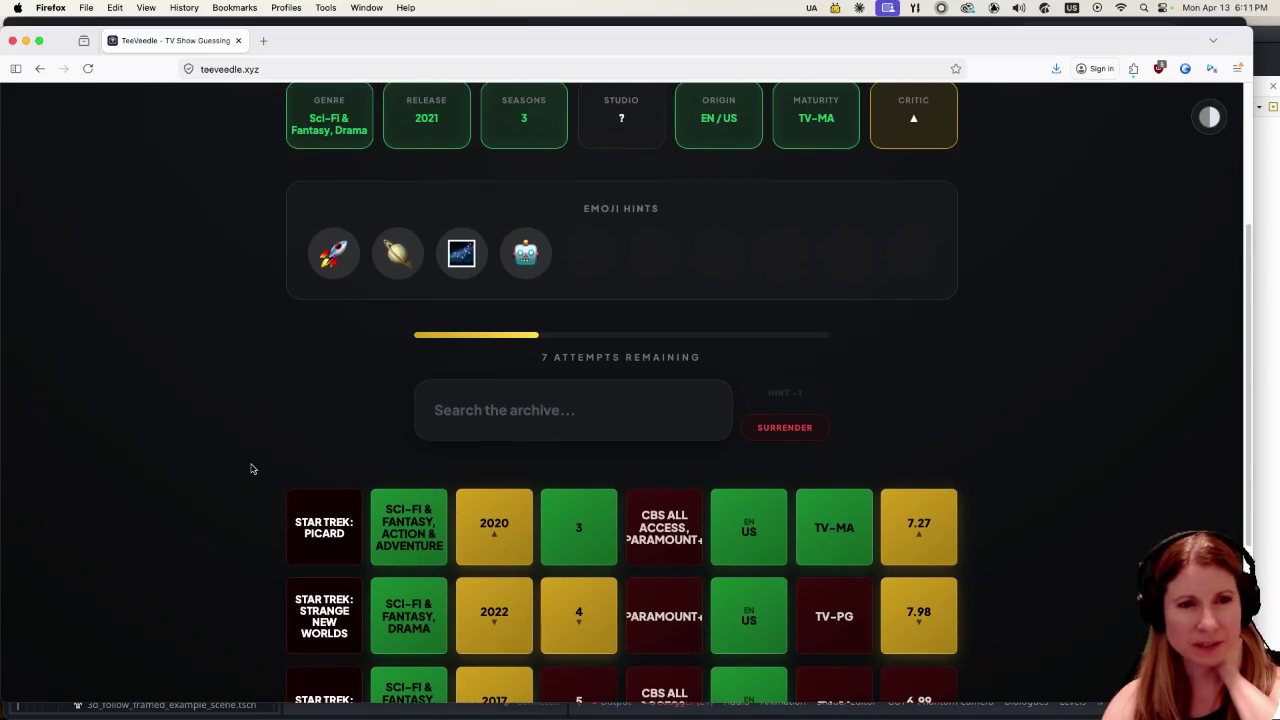
scroll(251, 468, up, 1)
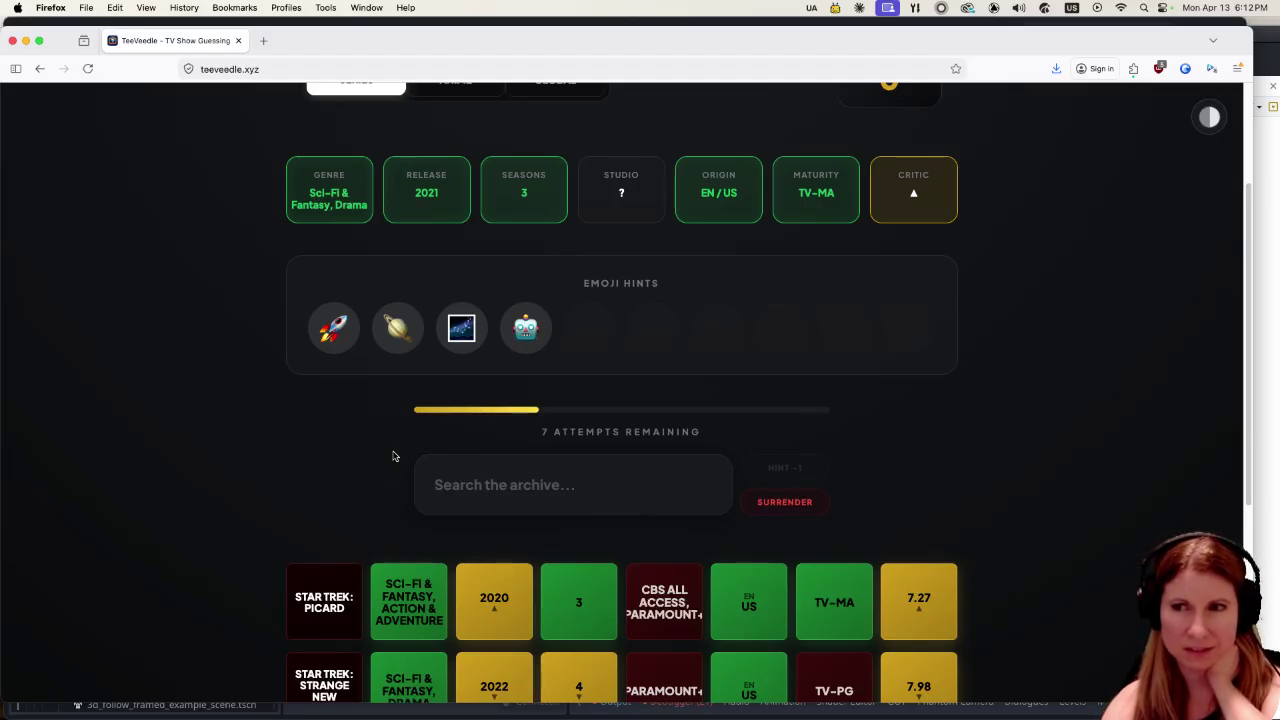
click(575, 474)
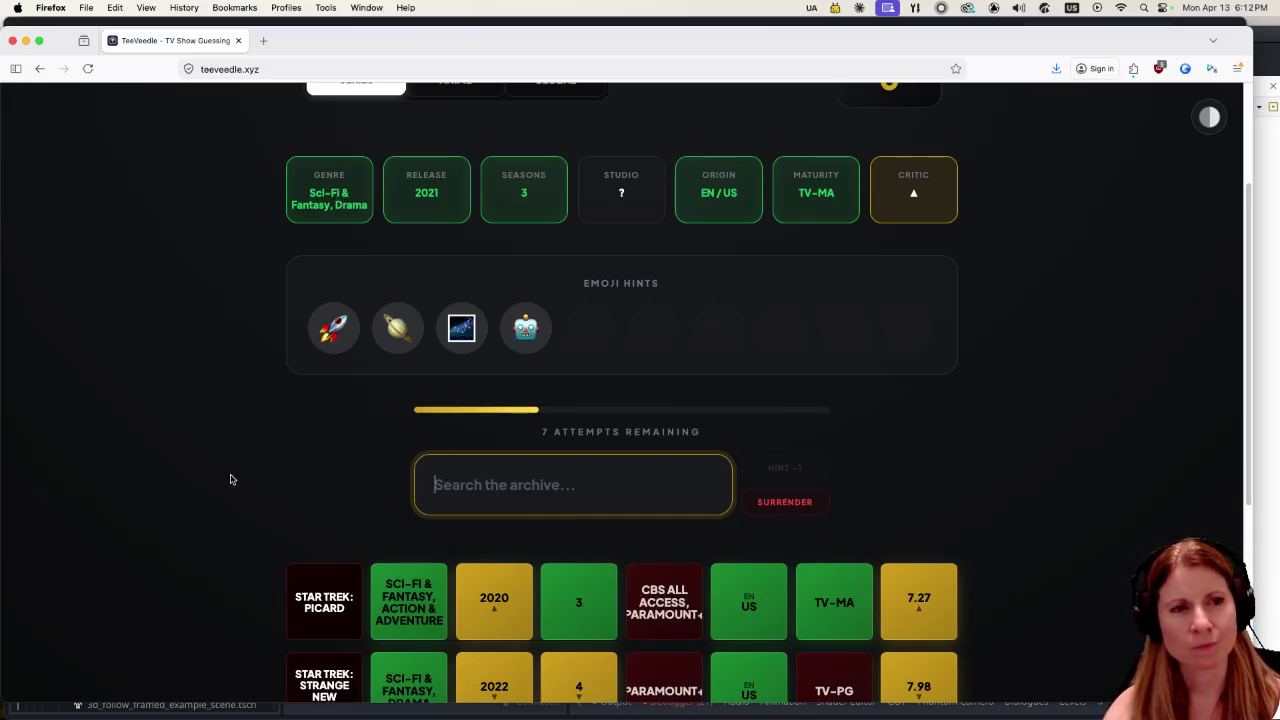
scroll(213, 483, down, 1)
scroll(212, 484, down, 1)
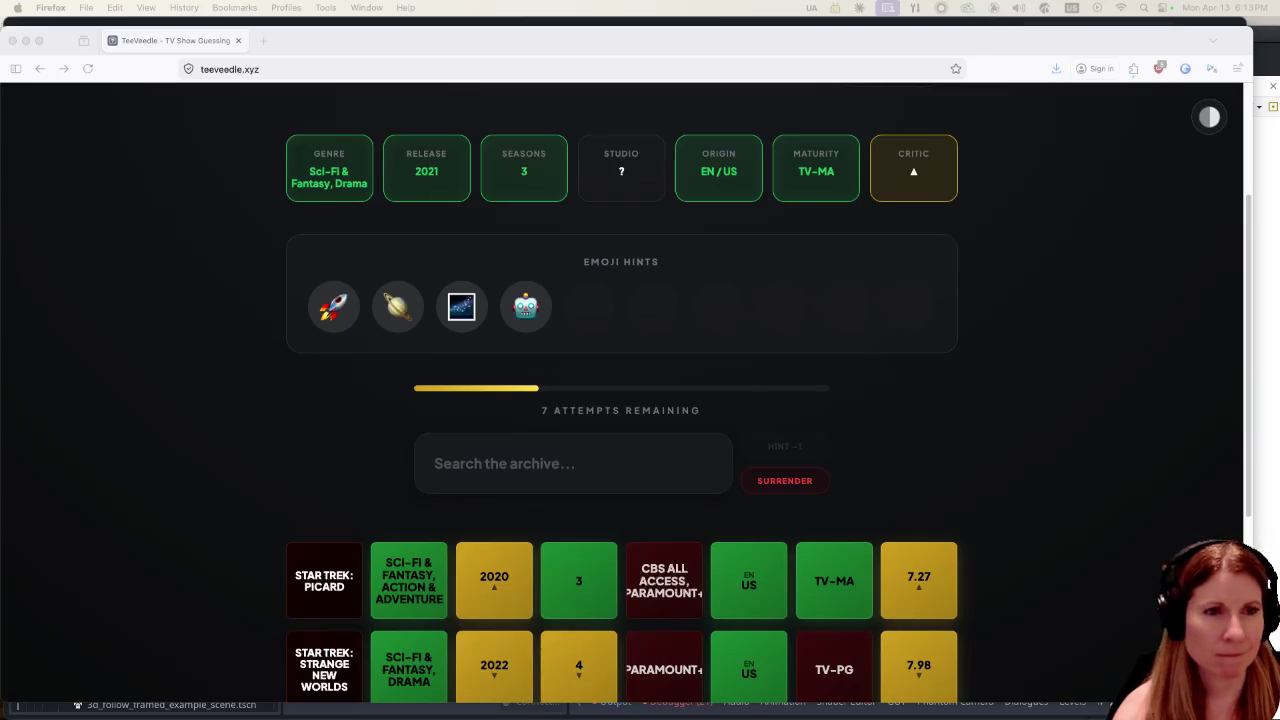
click(590, 484)
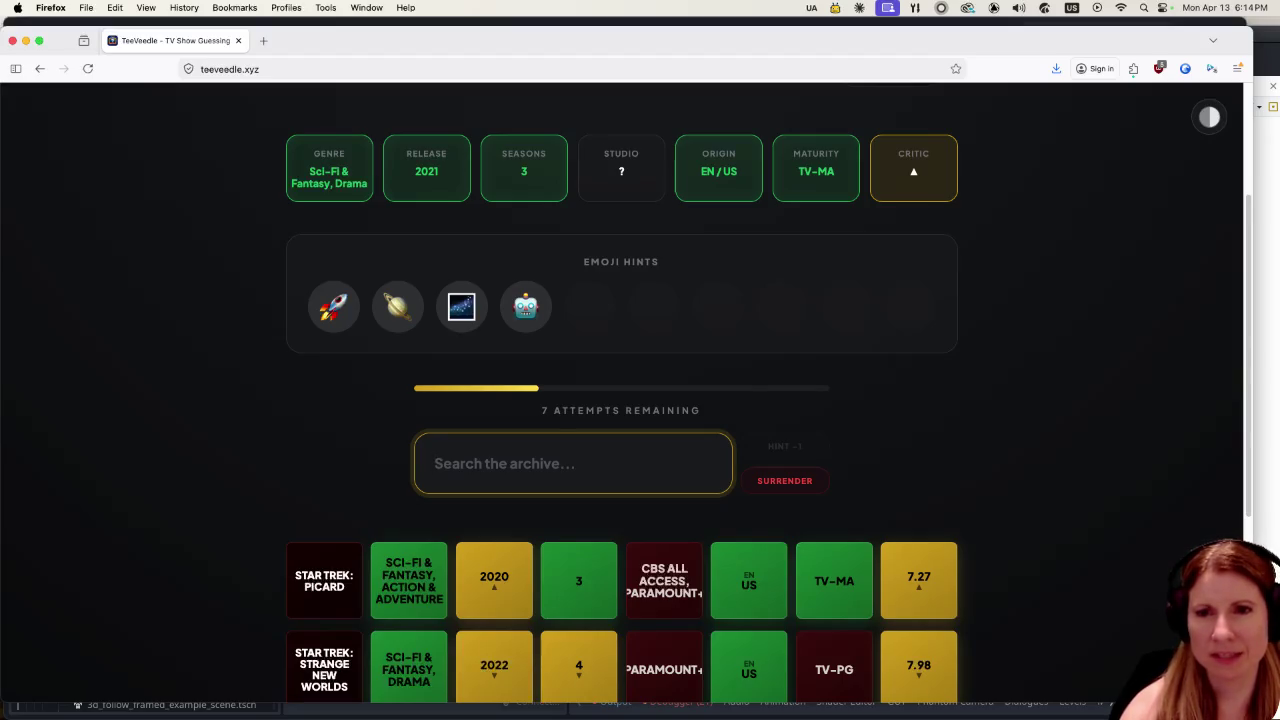
Type 'lost in' into the archive search, then delete it without guessing.
text(lost )
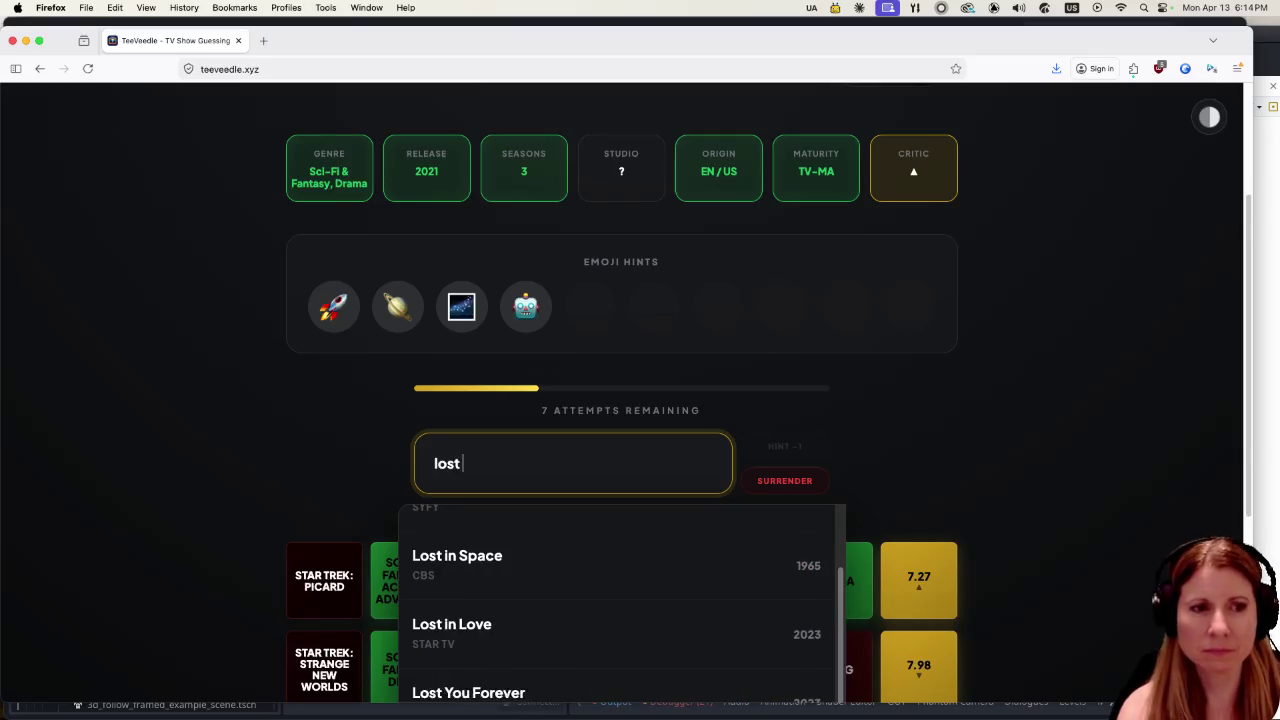
text(in)
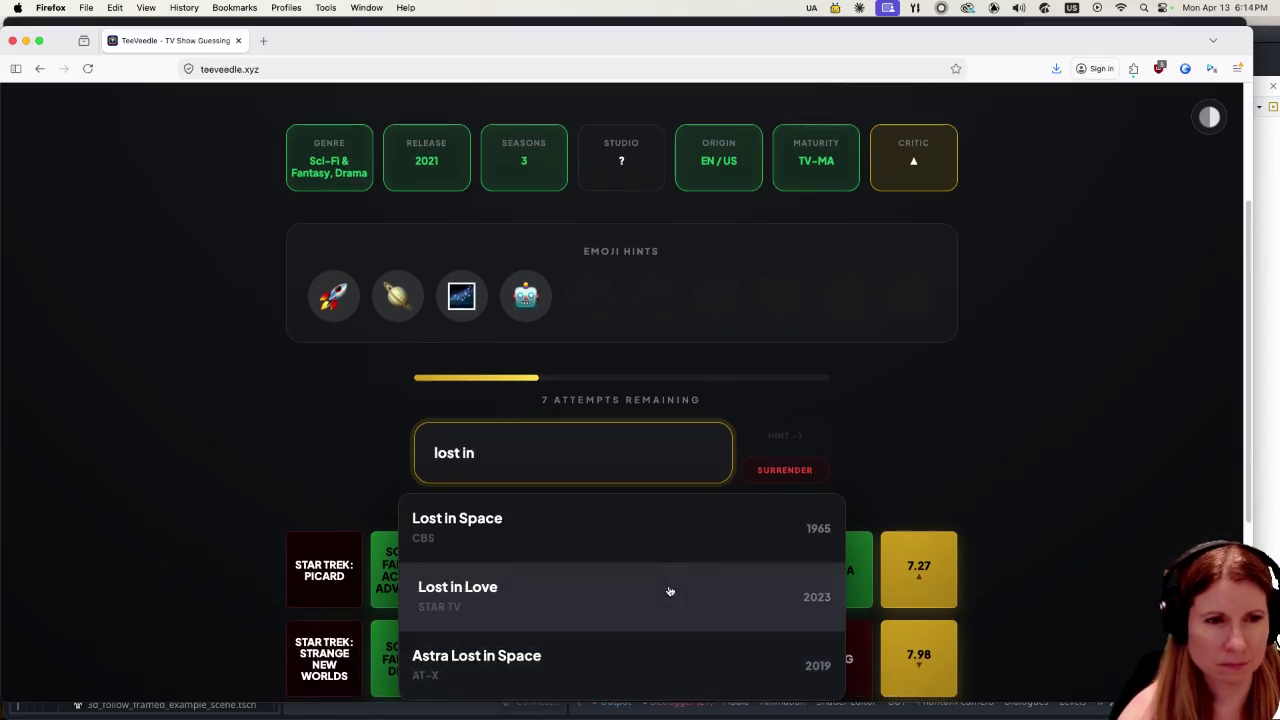
scroll(671, 591, down, 2)
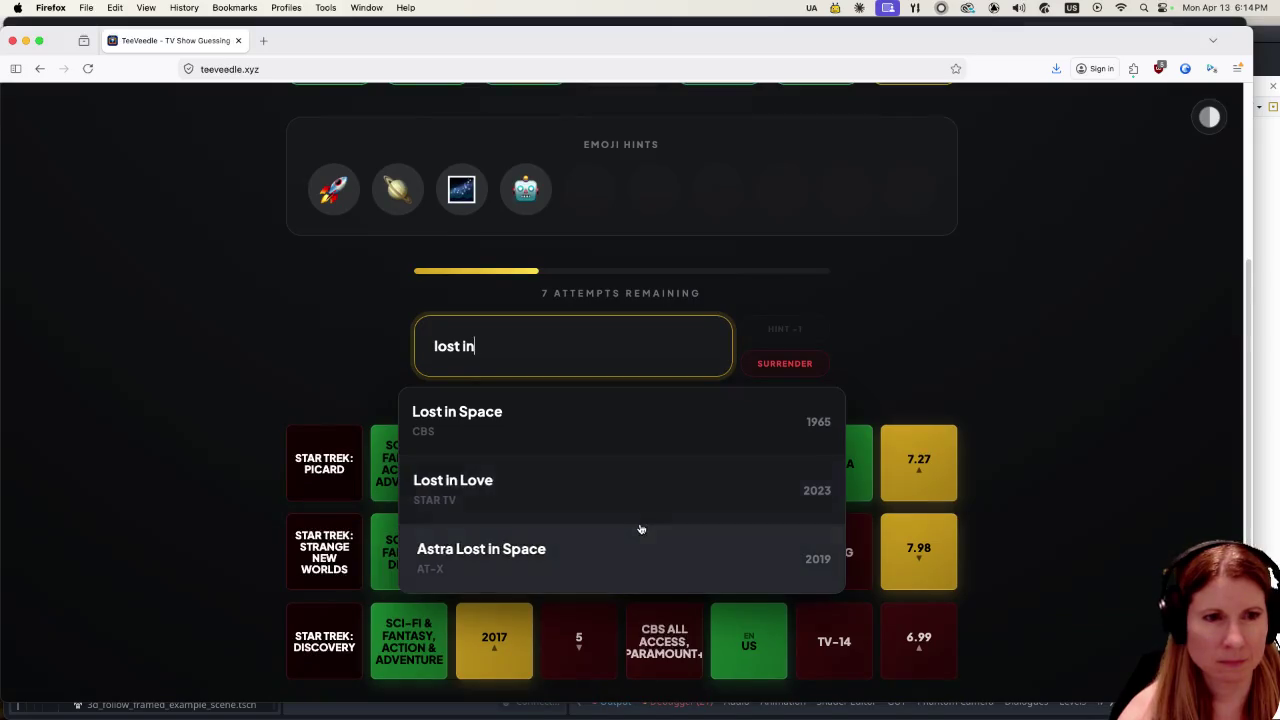
scroll(622, 537, up, 1)
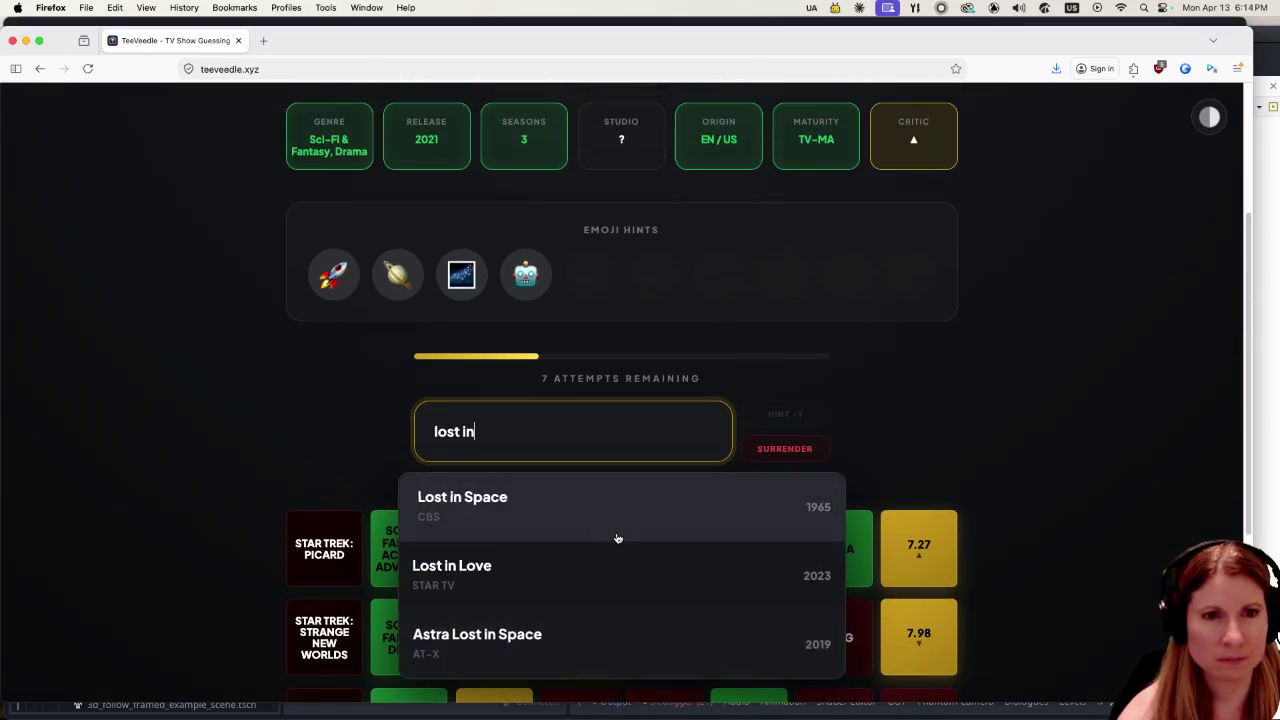
key(BackSpace)
key(BackSpace)
key(BackSpace)
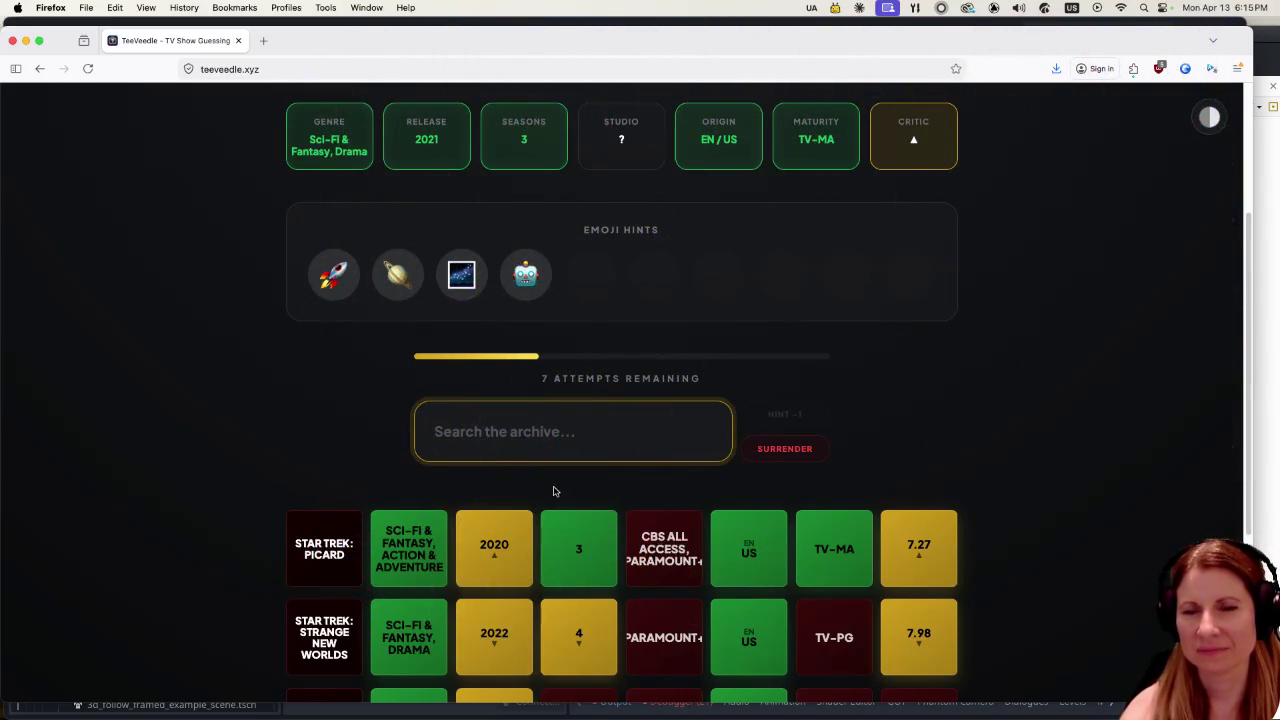
text(ma)
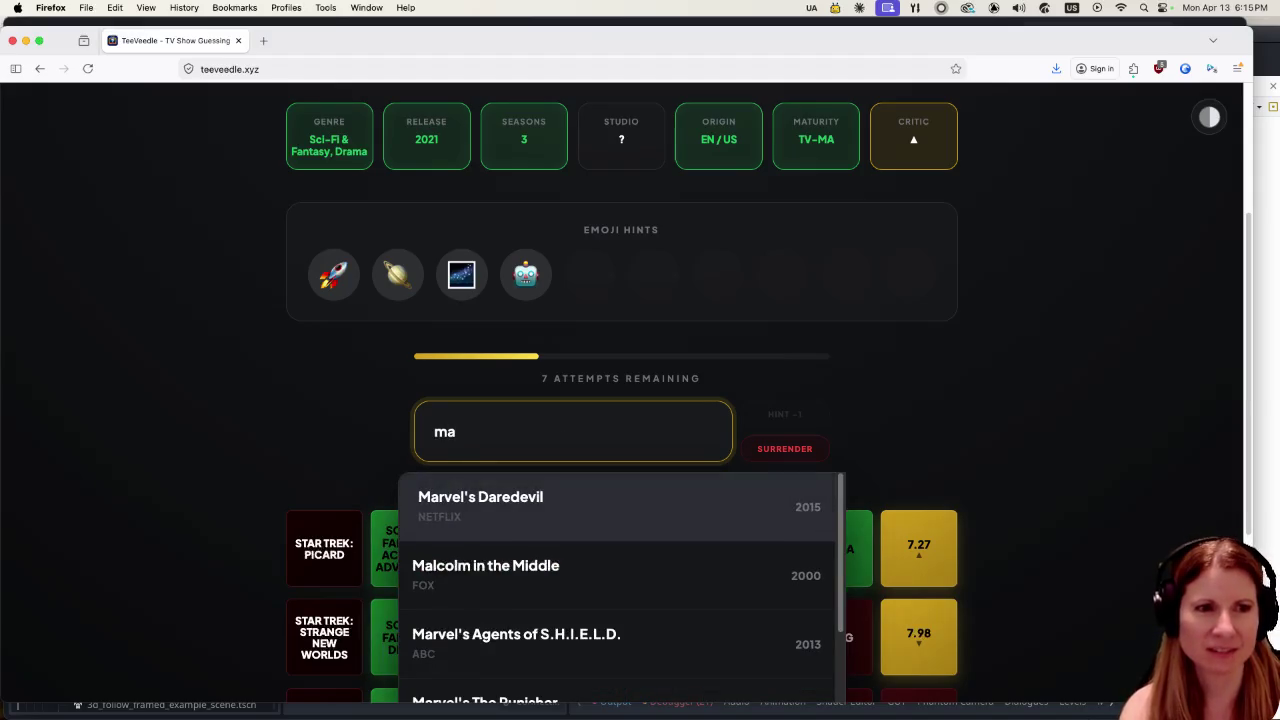
text(nda)
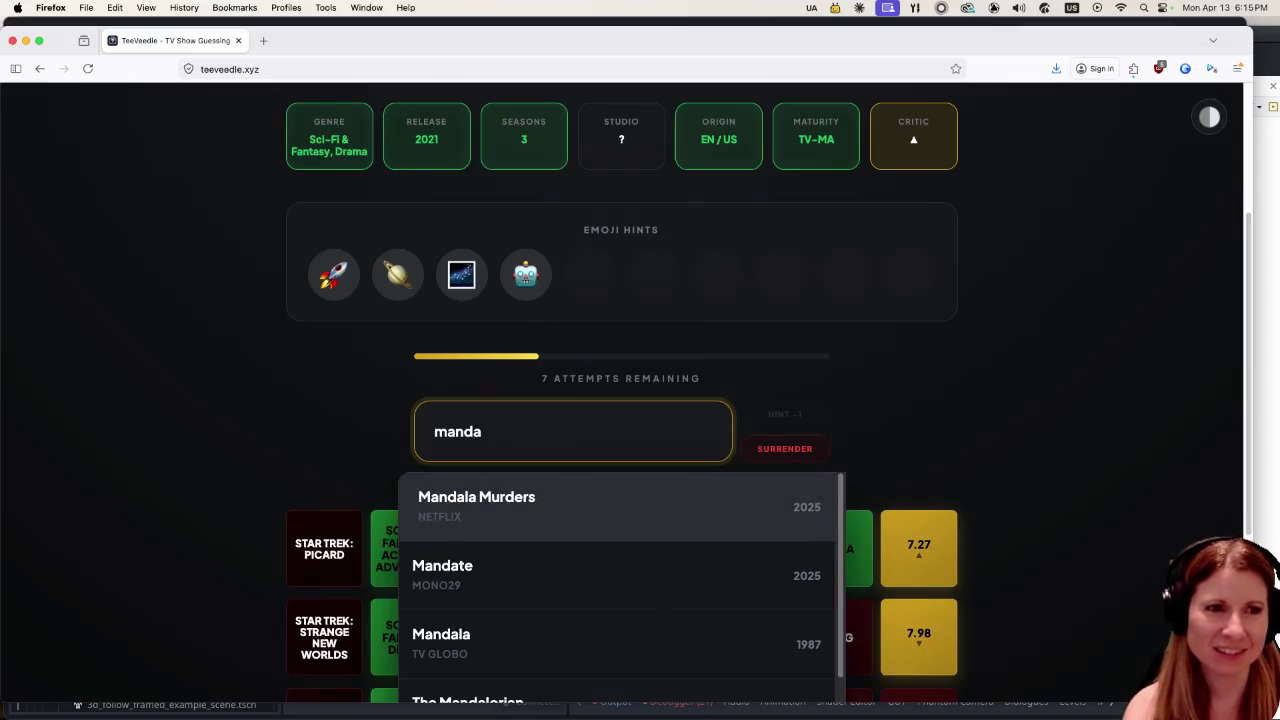
key(BackSpace)
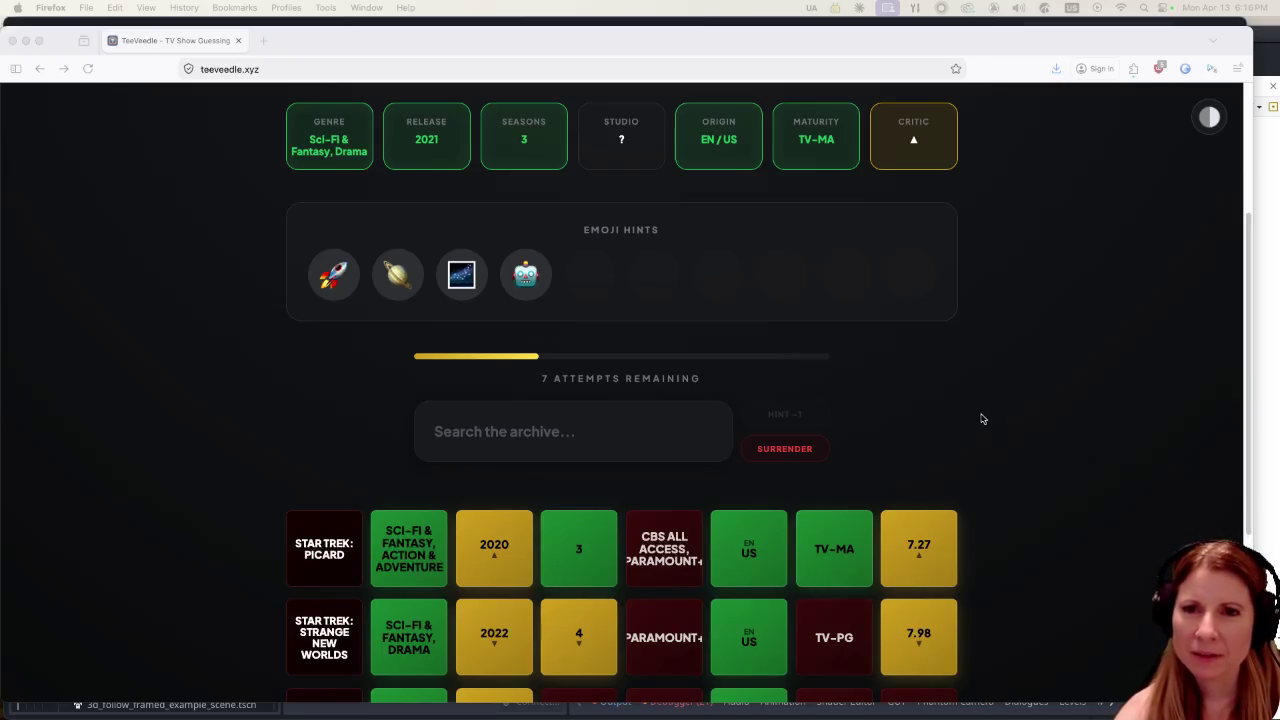
mouse_move(1027, 714)
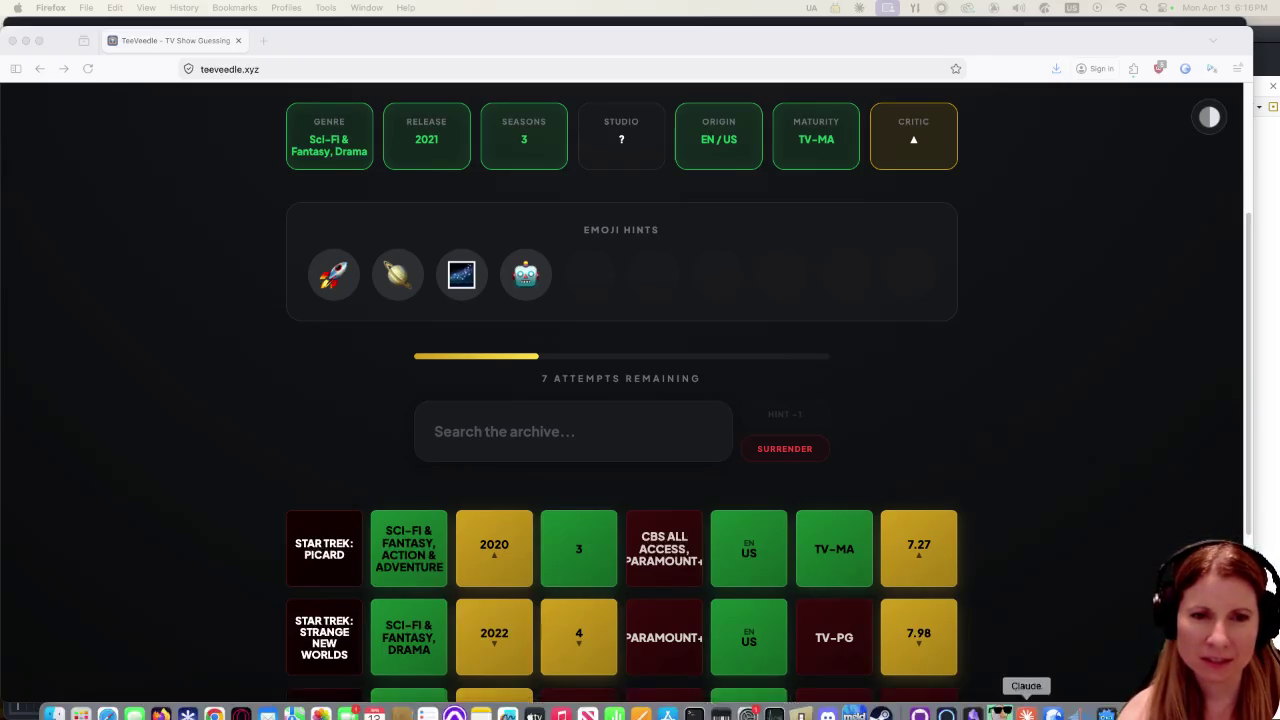
click(1082, 713)
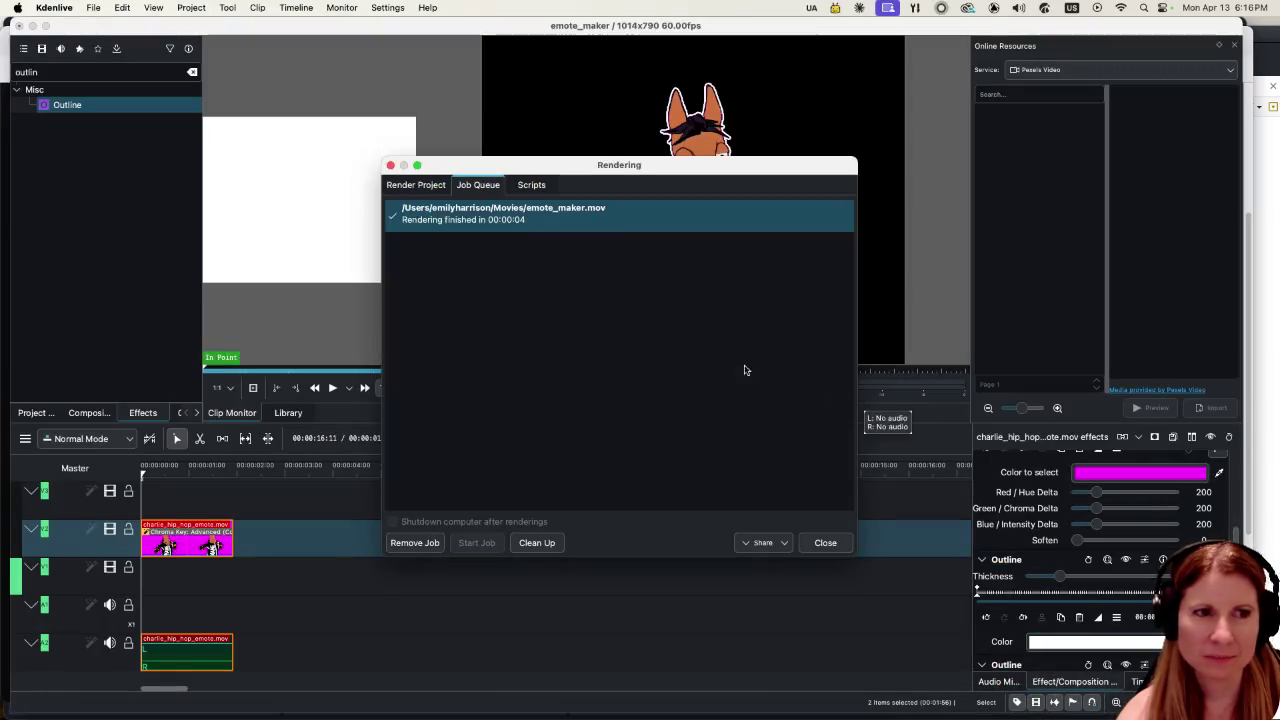
Close the finished emote_maker Rendering dialog.
click(390, 165)
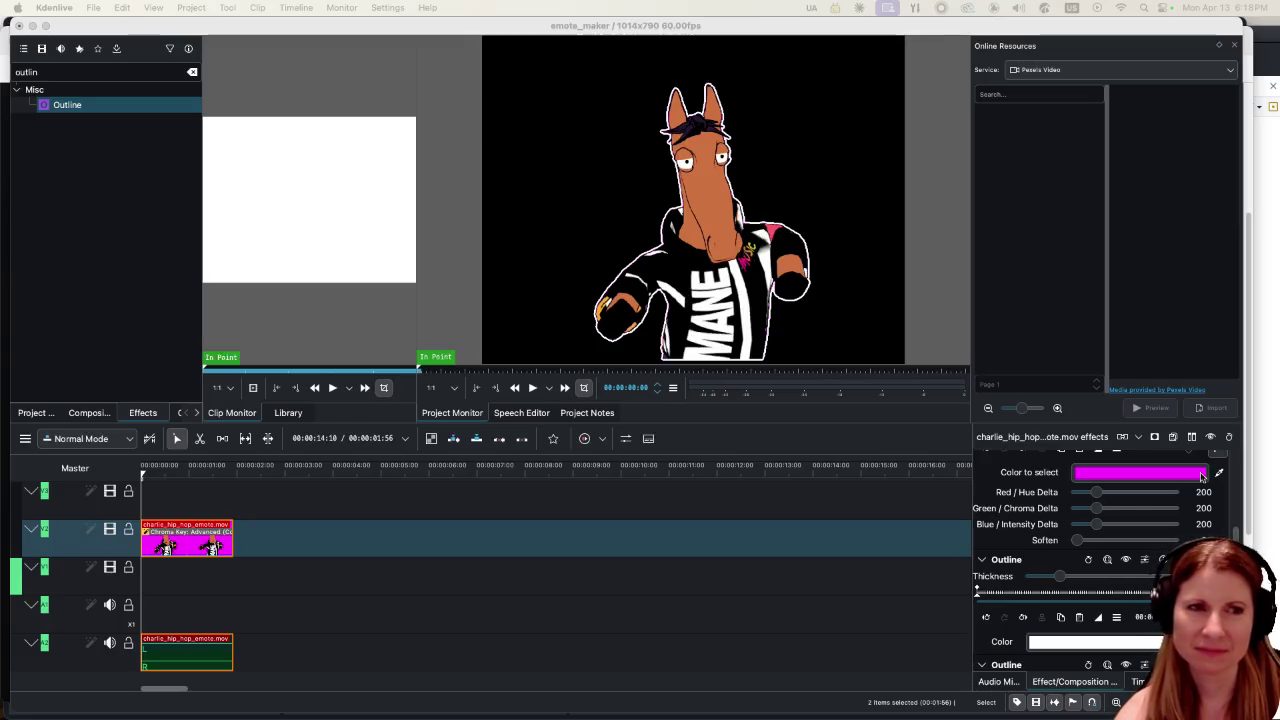
Play the horse emote in the Project Monitor.
click(533, 388)
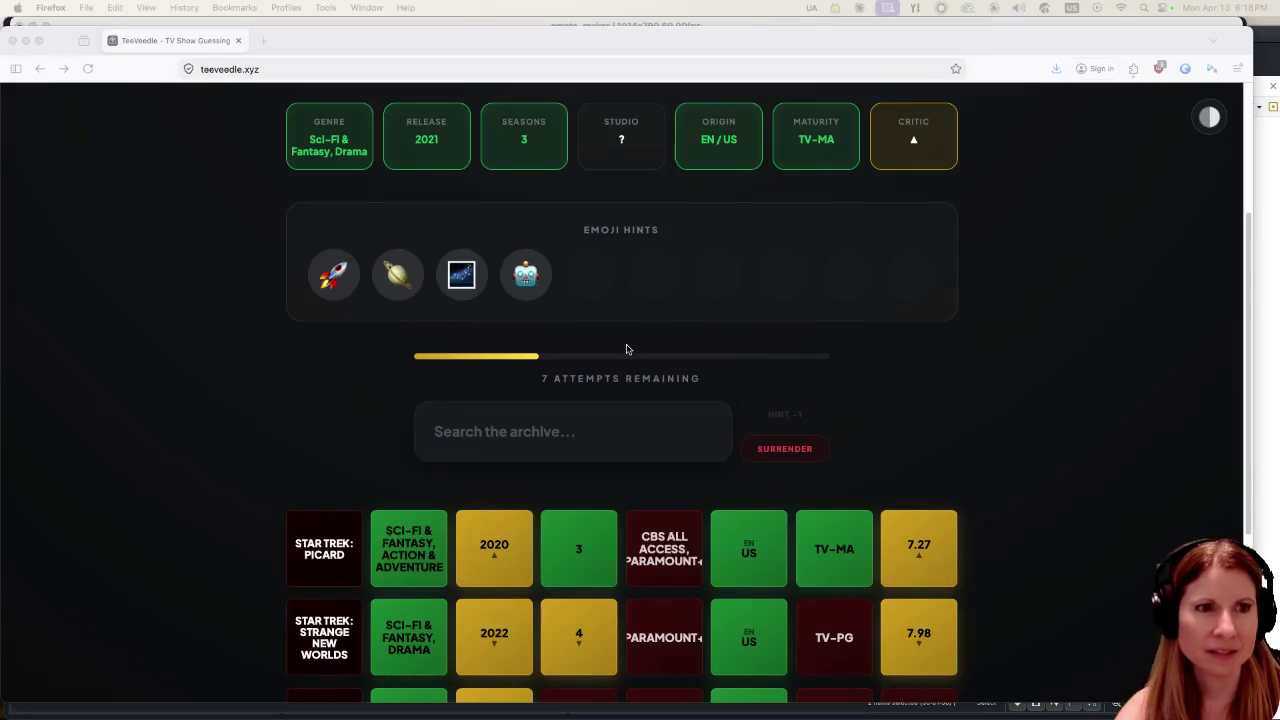
Put the cursor in TeeVeedle's empty archive search box, ready for the next guess.
click(573, 440)
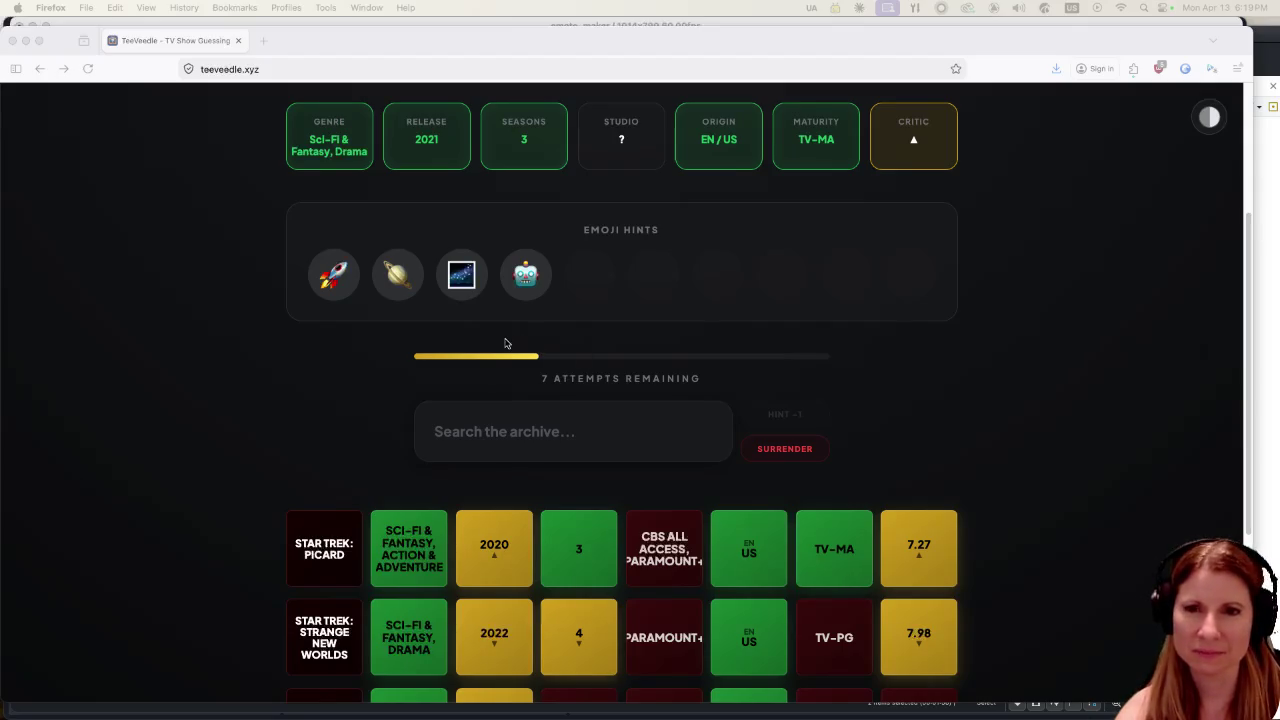
click(200, 223)
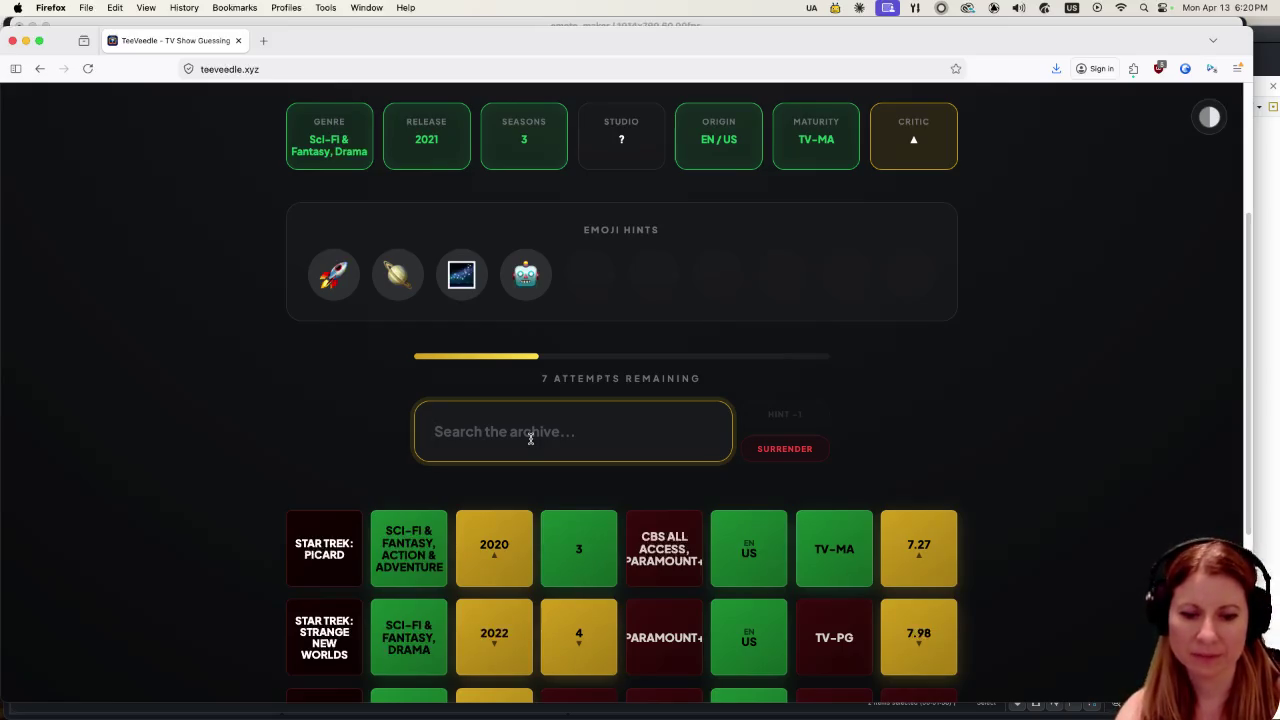
Guess Invasion (Apple TV, 2021), then check the header and win streak.
text(invasion)
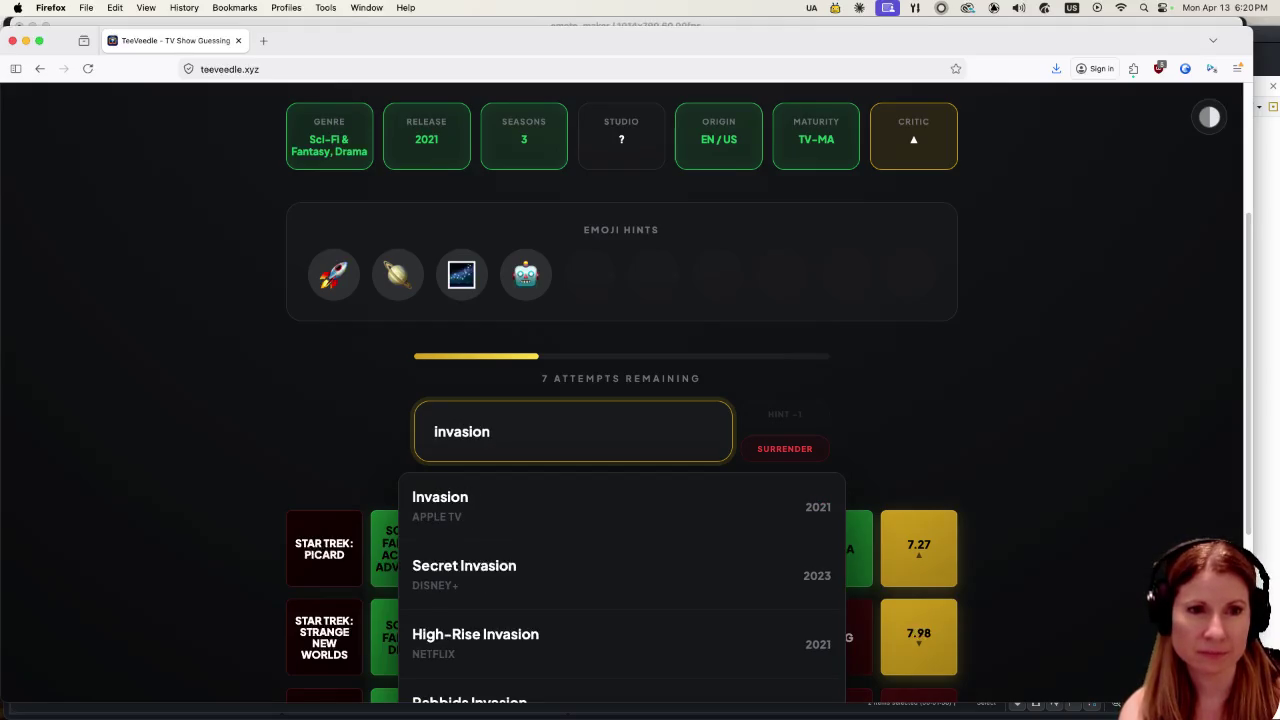
click(551, 497)
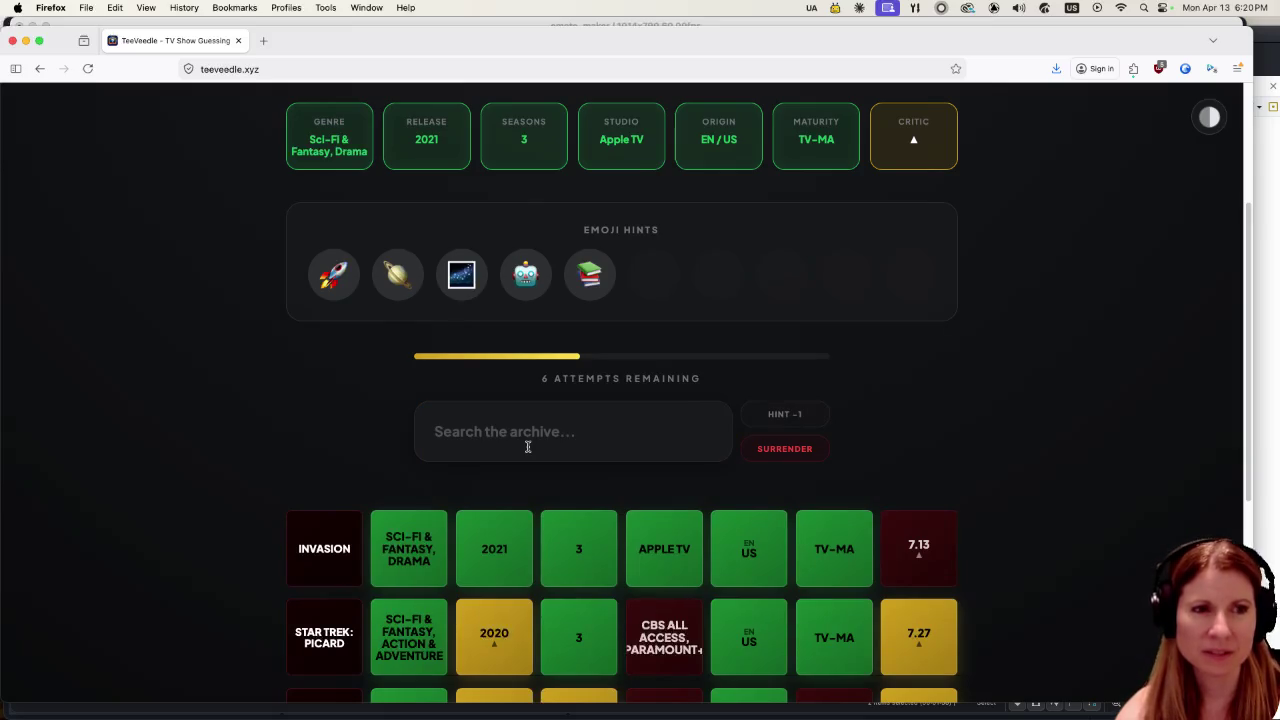
scroll(263, 380, up, 3)
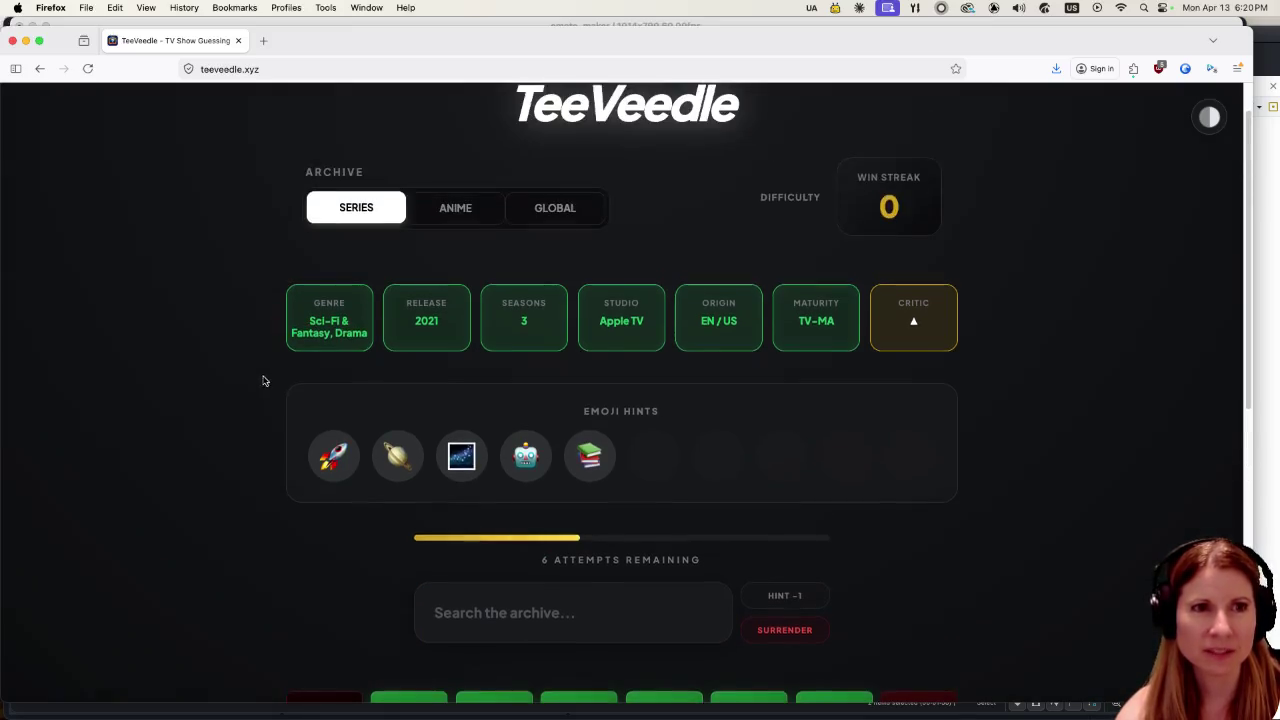
scroll(263, 380, up, 1)
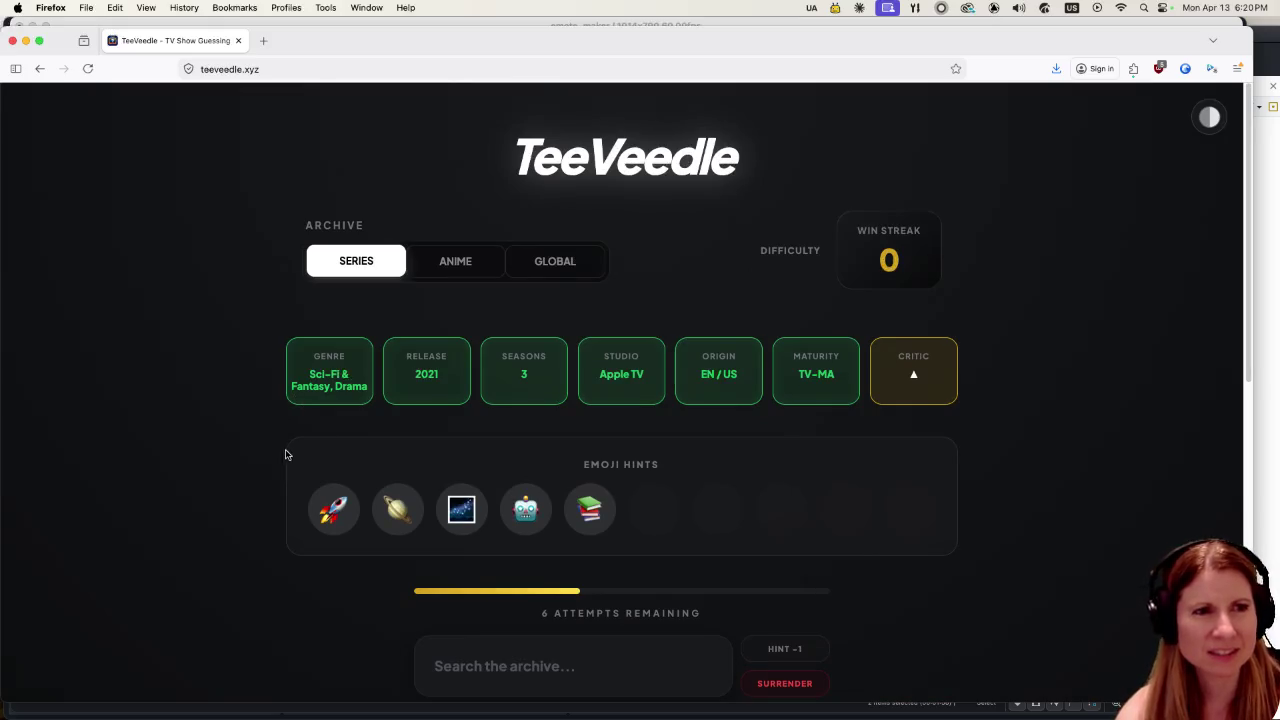
scroll(175, 440, down, 4)
scroll(170, 446, up, 4)
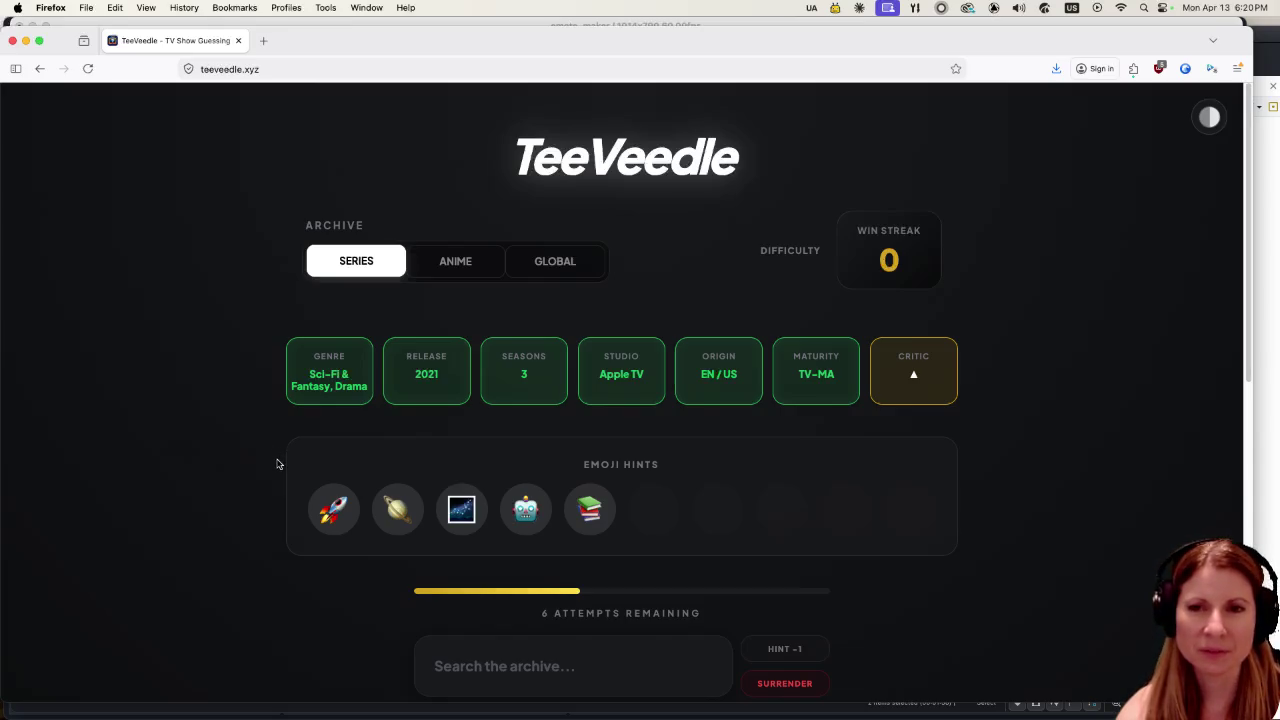
scroll(248, 447, down, 3)
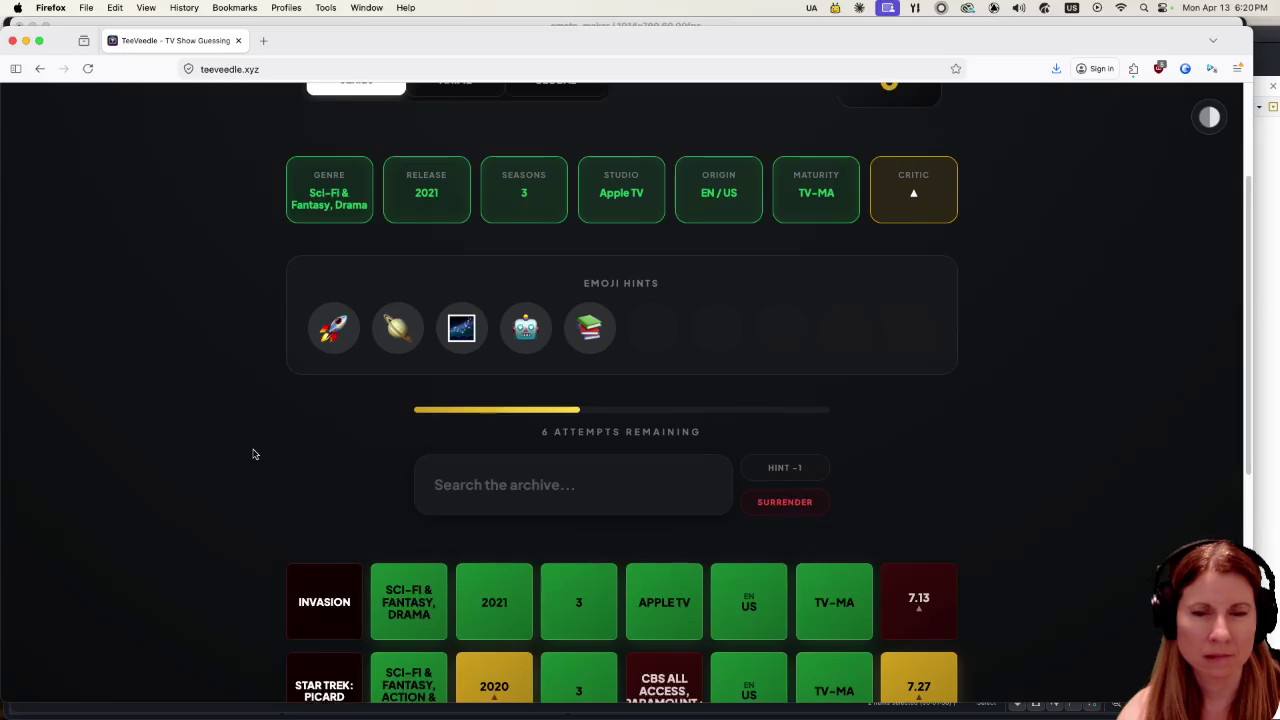
scroll(257, 445, up, 3)
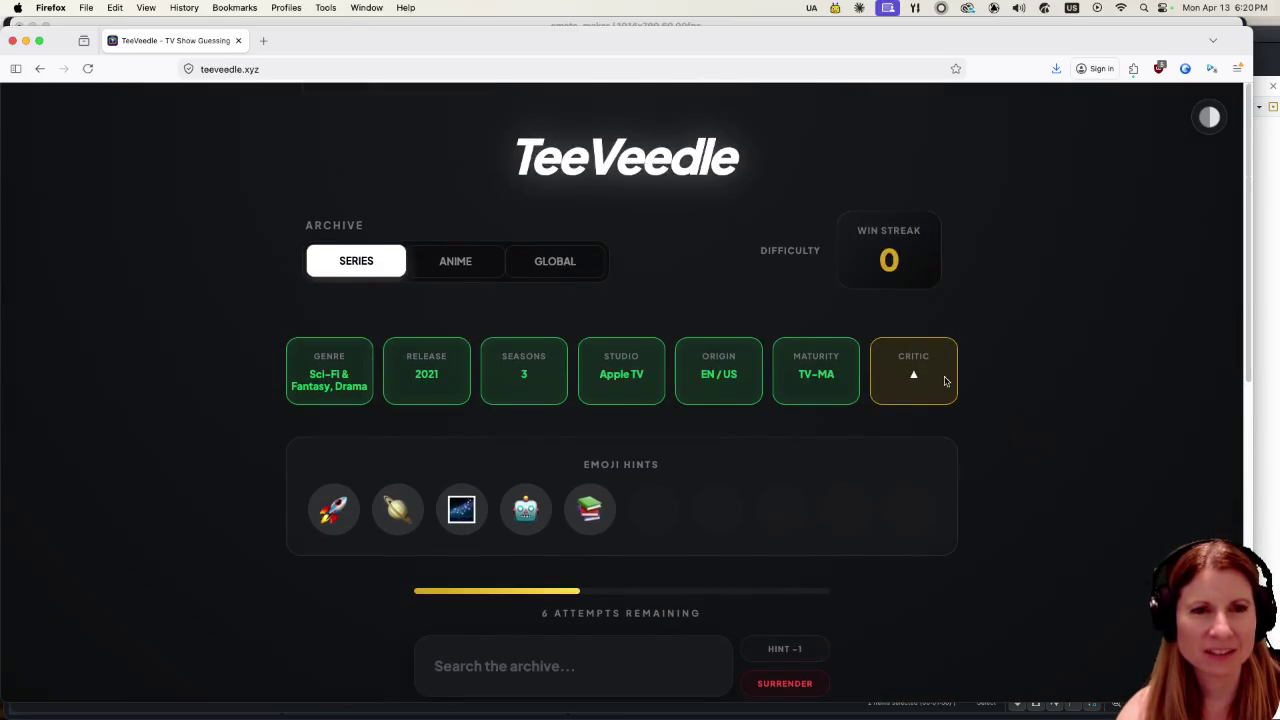
scroll(470, 475, down, 3)
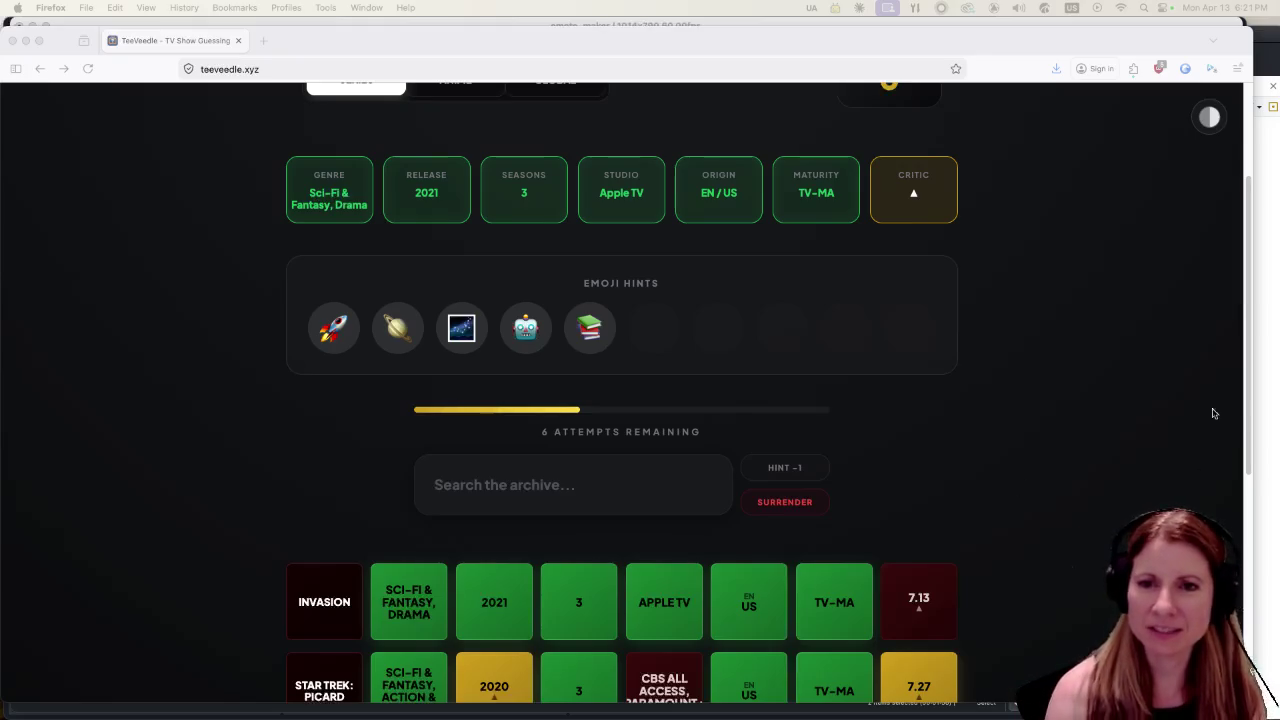
click(594, 476)
Search 'founda' and guess Foundation to win the round.
click(575, 487)
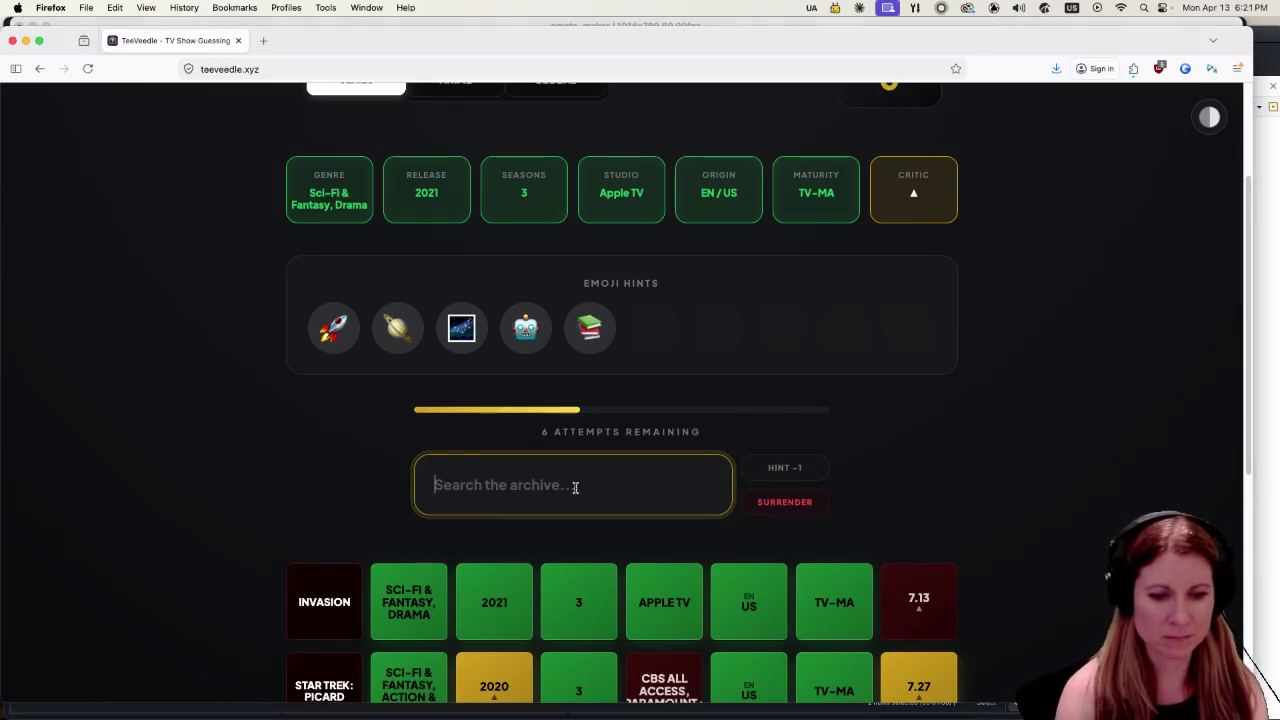
text(founda)
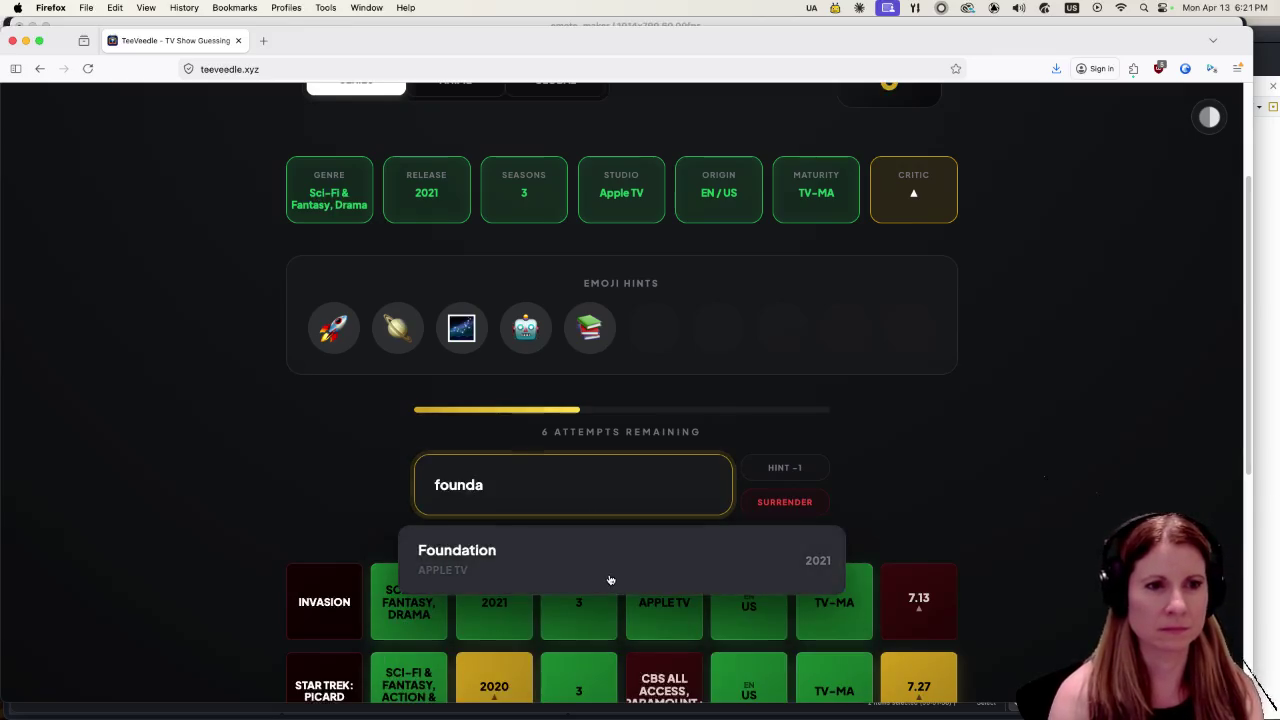
click(609, 578)
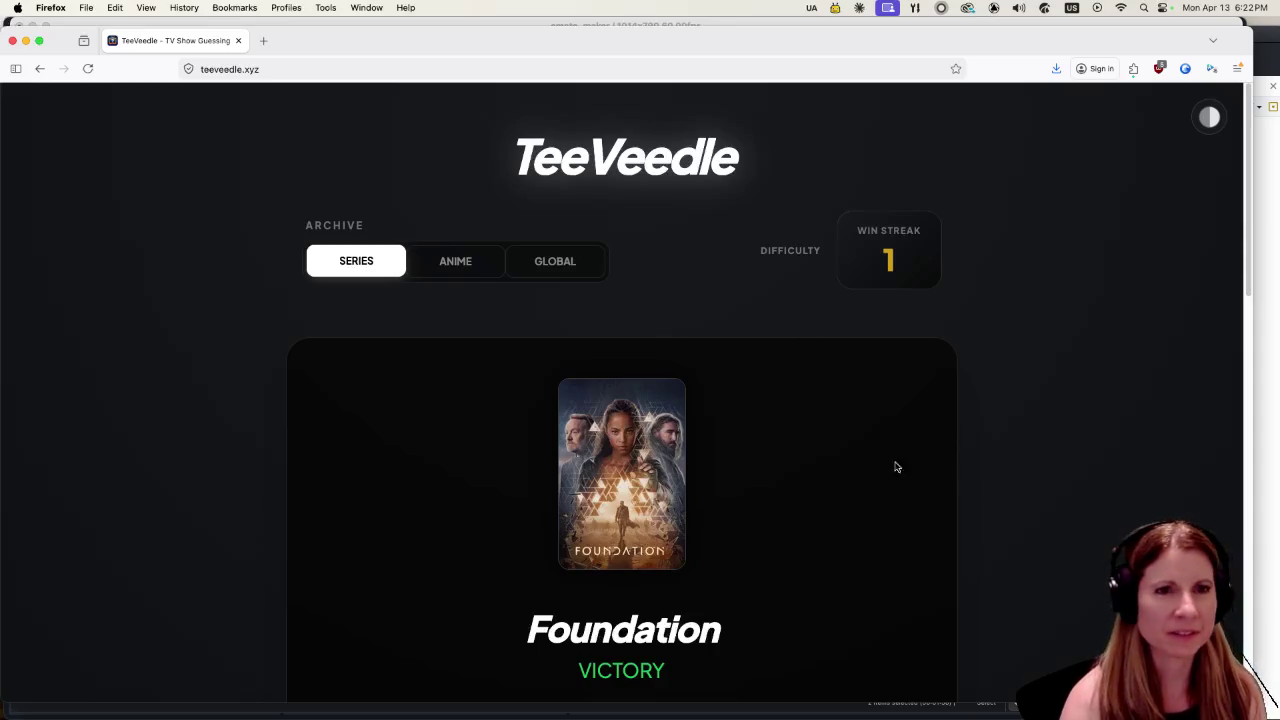
scroll(1086, 469, down, 3)
Start a new round, guess Dancing with the Stars, then search 'how to' for the next guess.
click(663, 558)
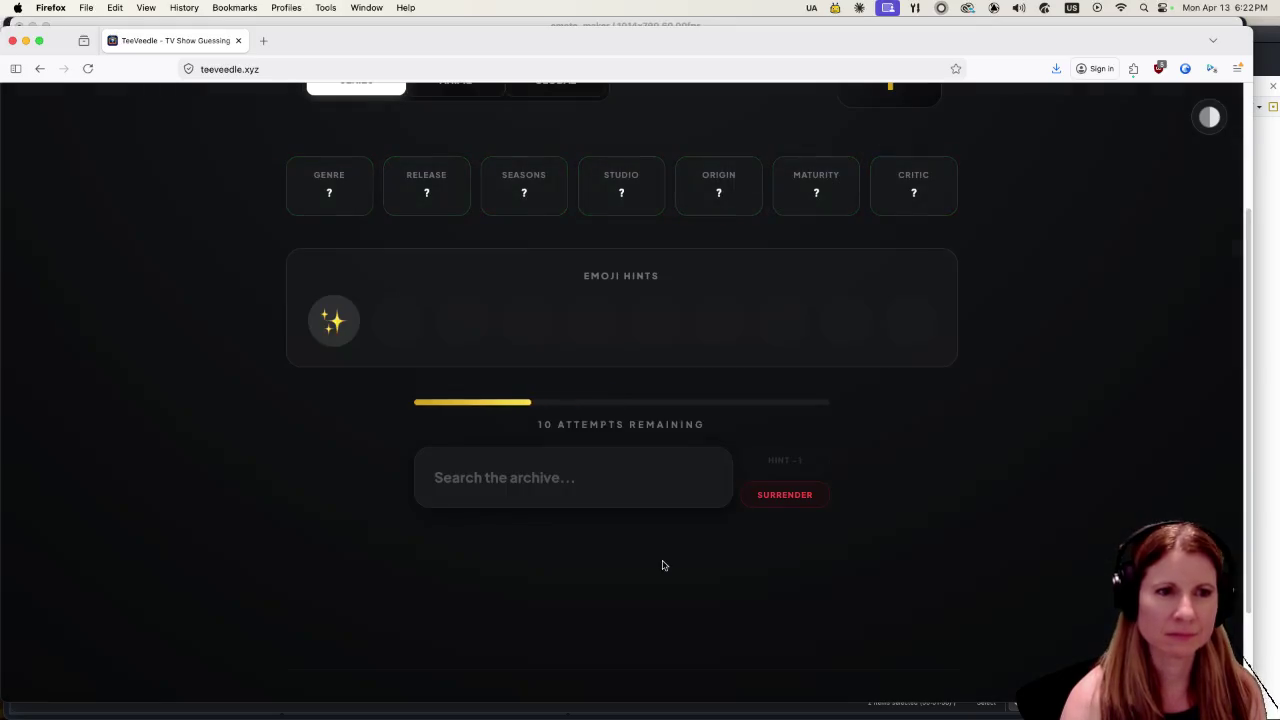
click(519, 483)
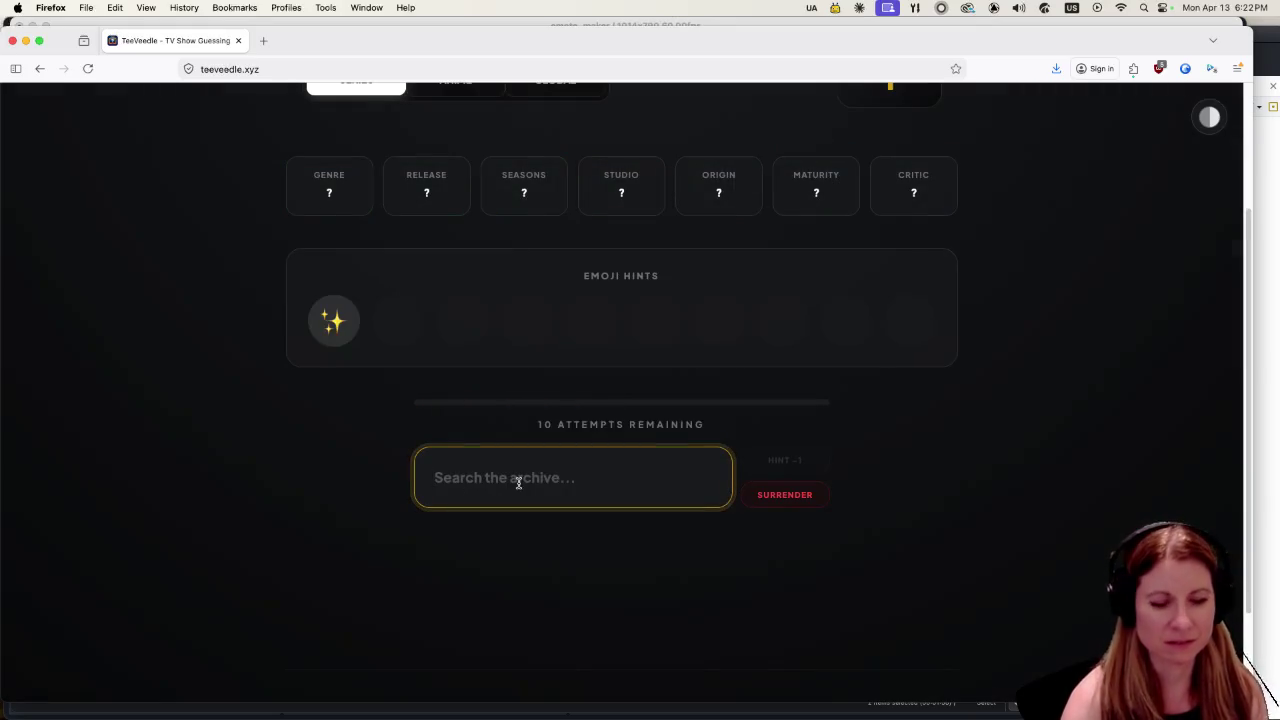
text(dancing)
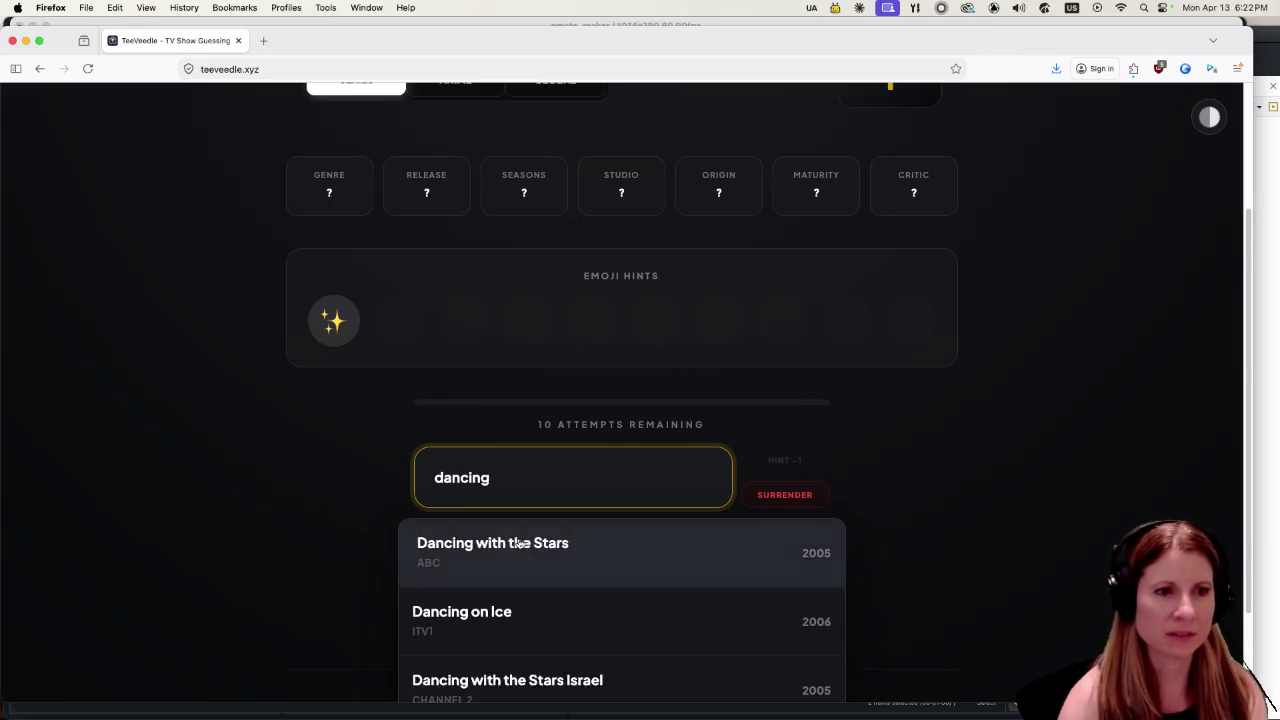
click(520, 543)
click(467, 474)
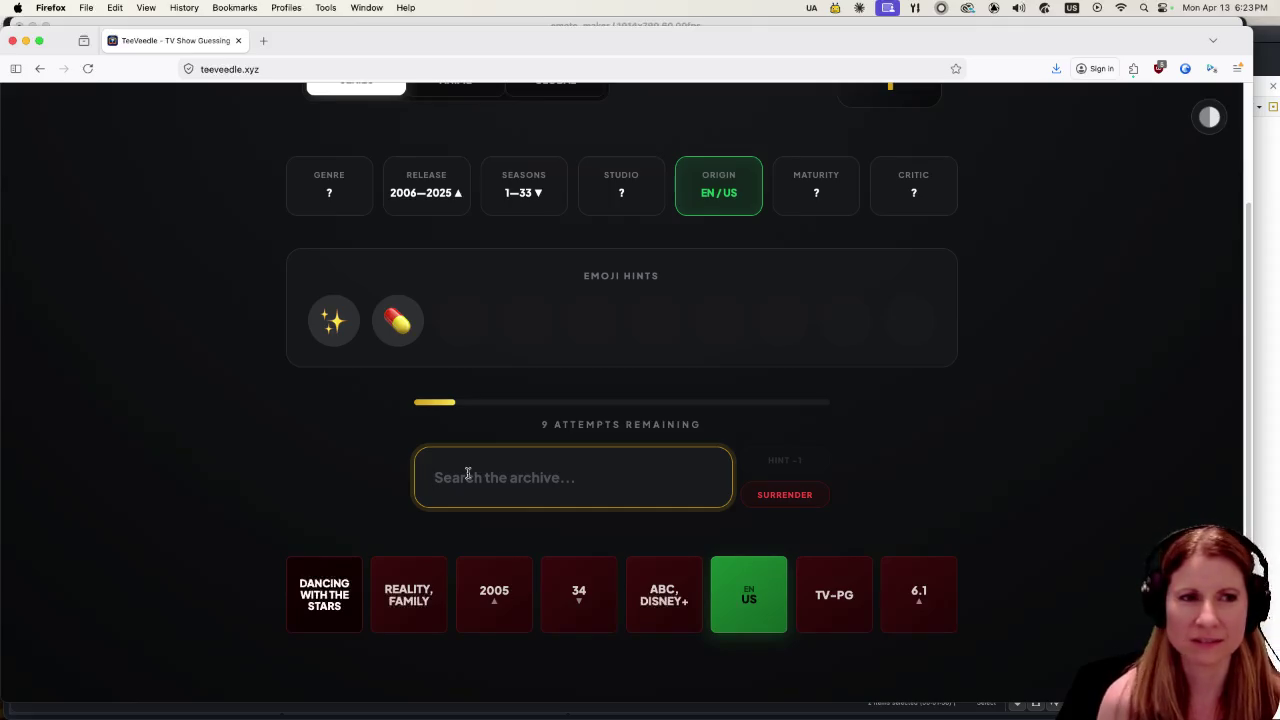
text(how to)
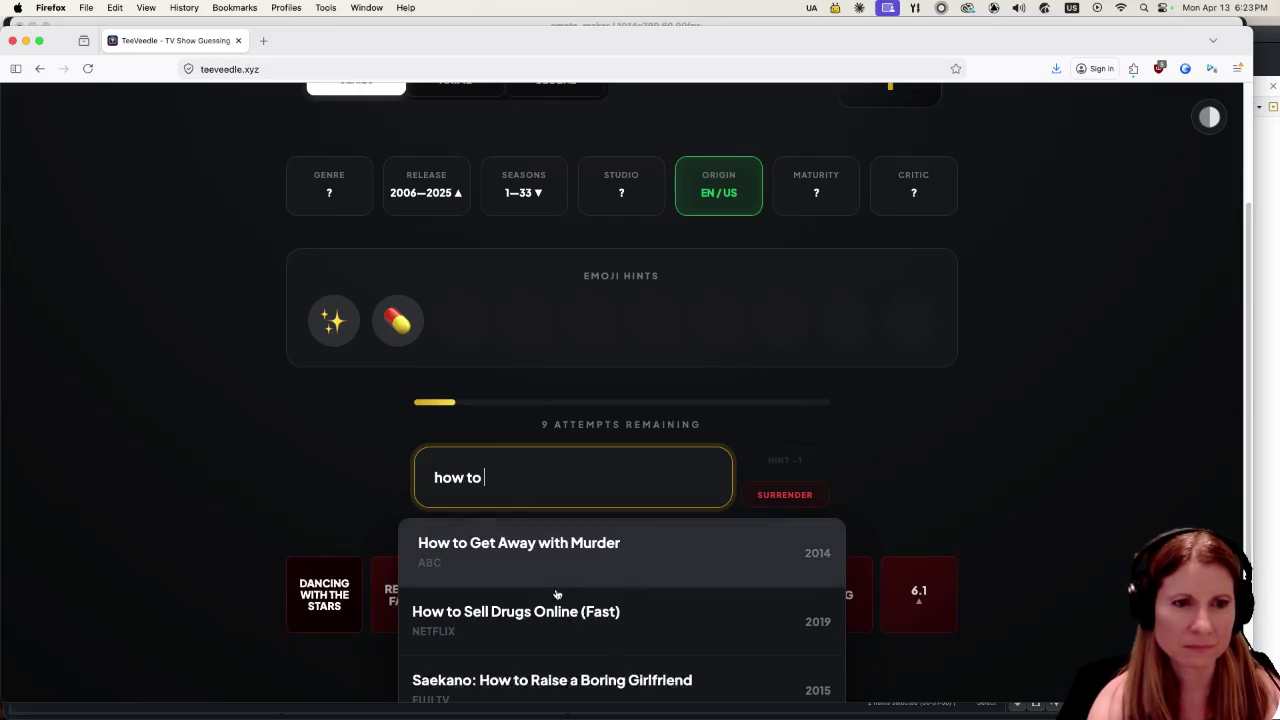
Guess How to Sell Drugs Online (Fast) from the suggestions, leaving 8 attempts.
click(550, 626)
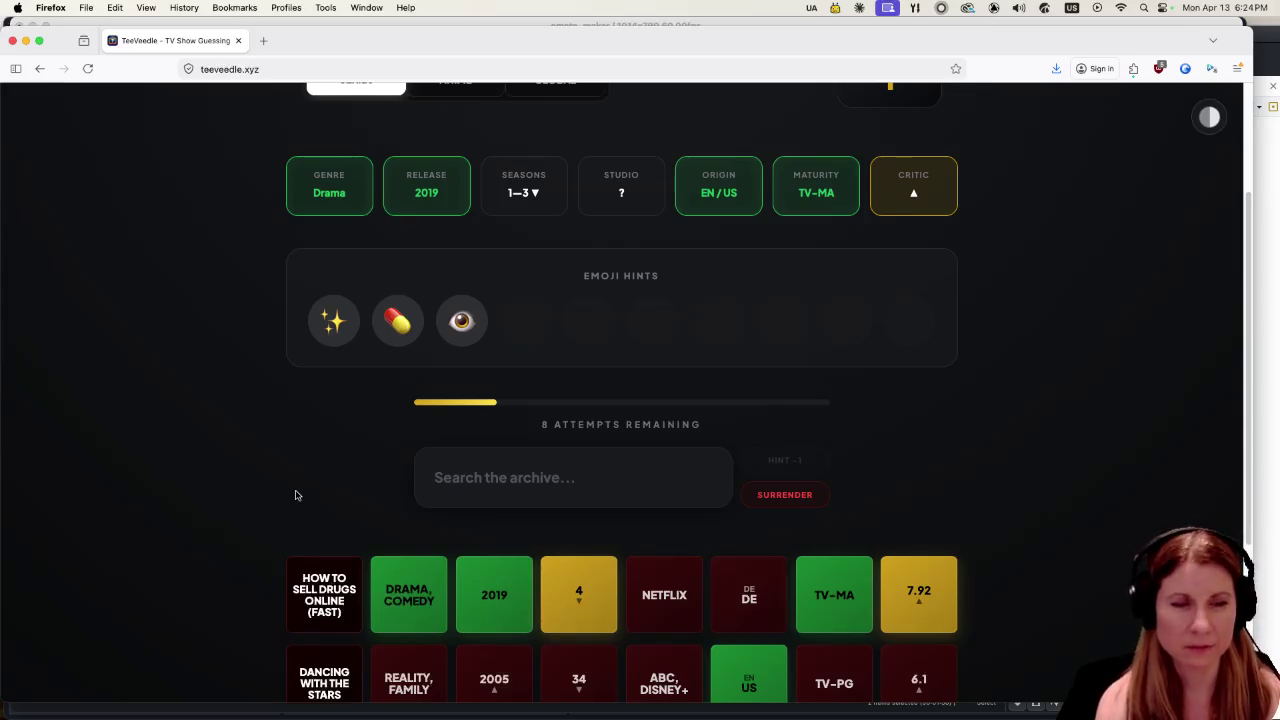
click(494, 478)
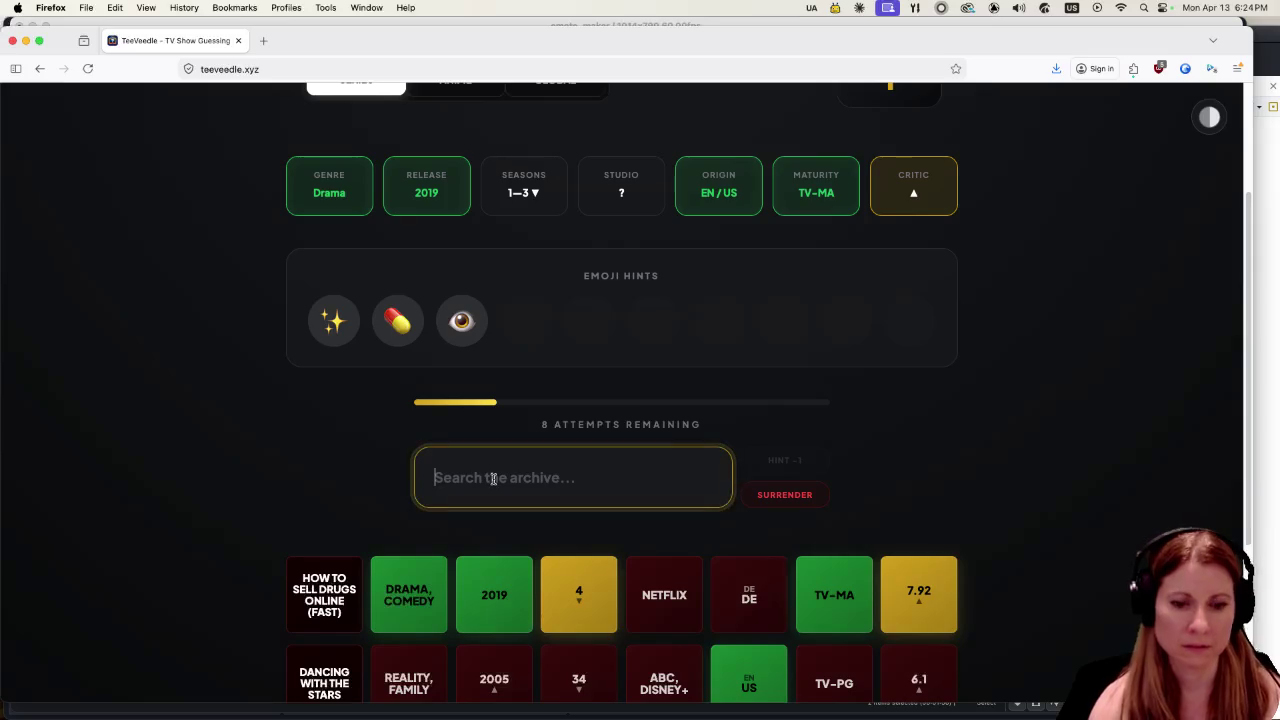
Search 'eupho', guess Euphoria to win, and continue to the next round.
text(eupho)
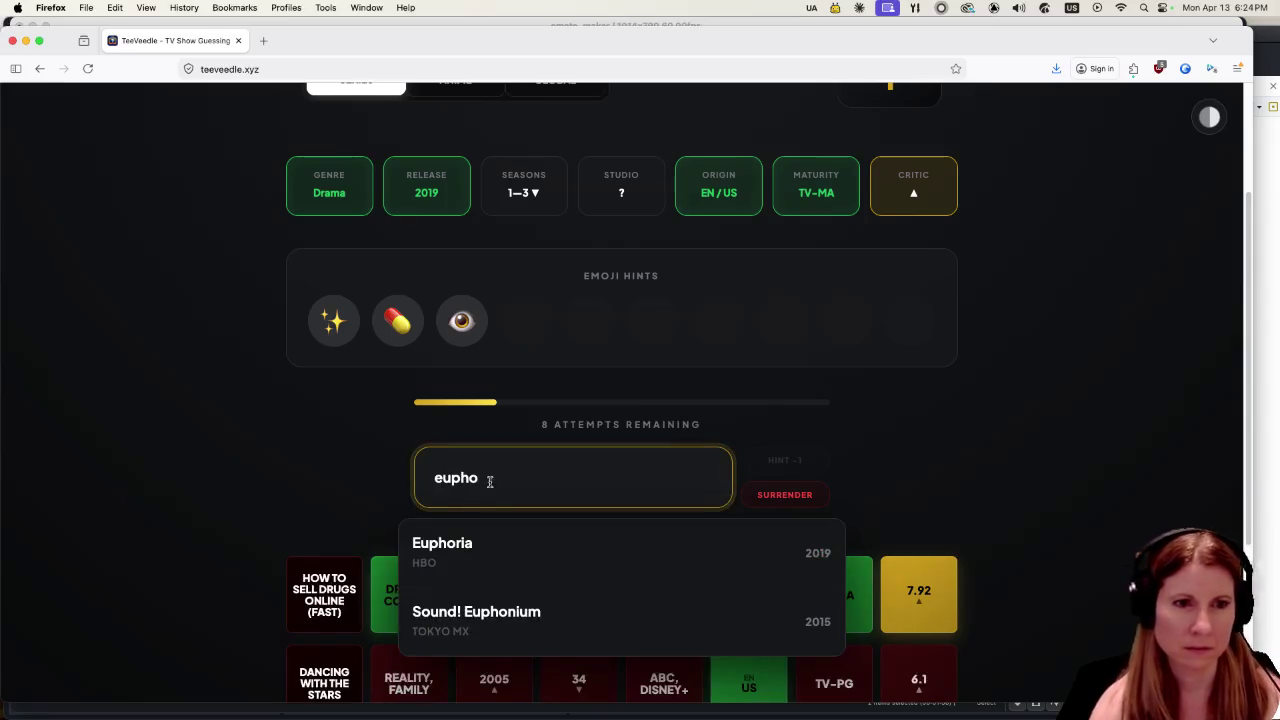
click(508, 540)
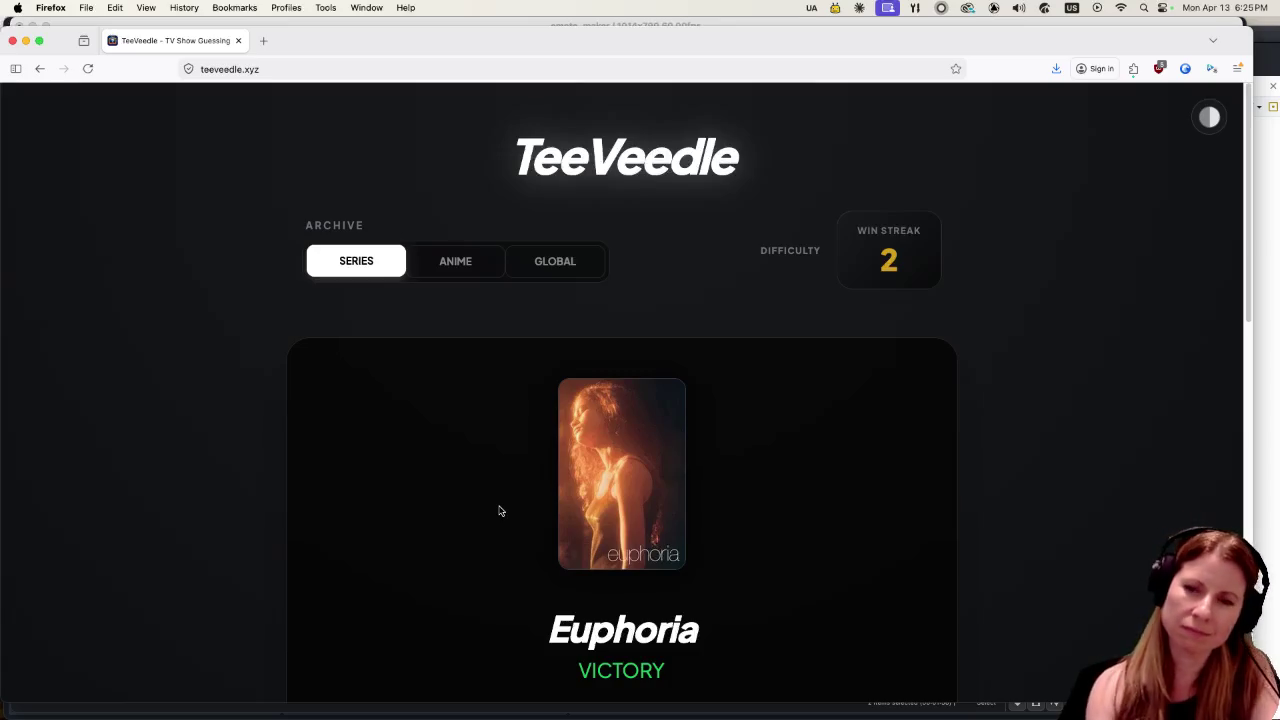
scroll(1047, 460, down, 1)
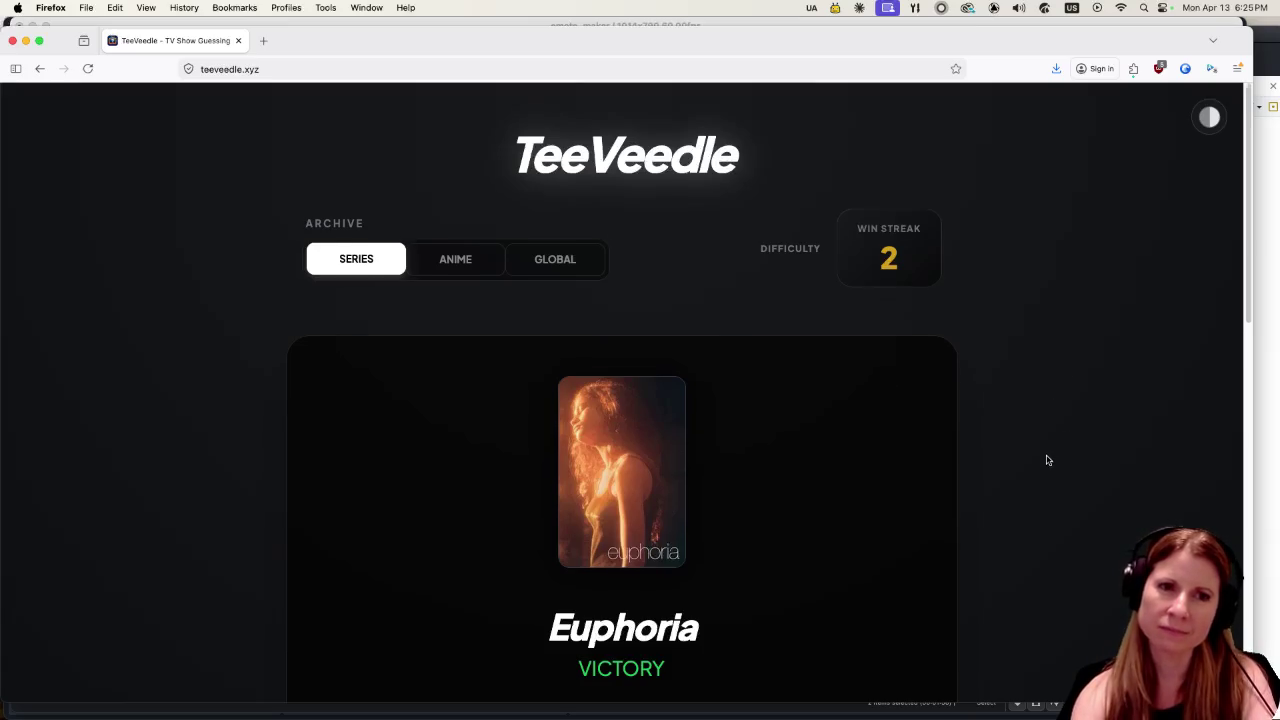
scroll(1047, 460, down, 3)
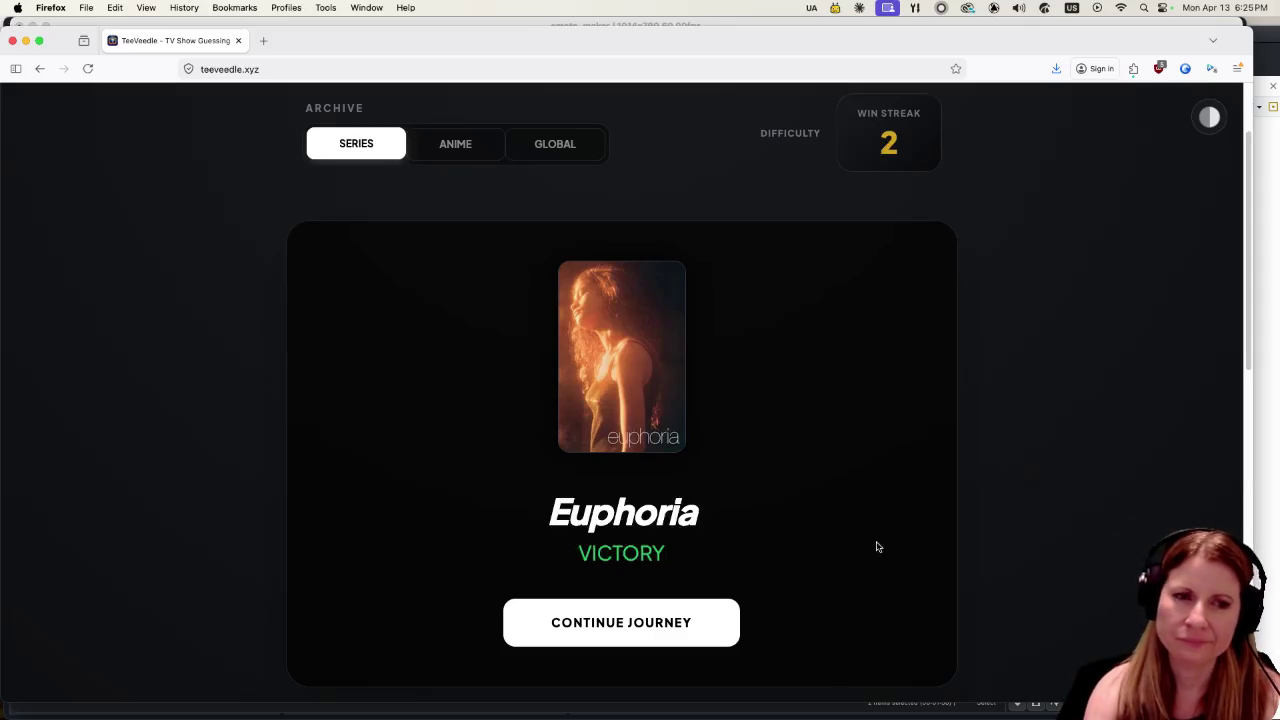
click(694, 605)
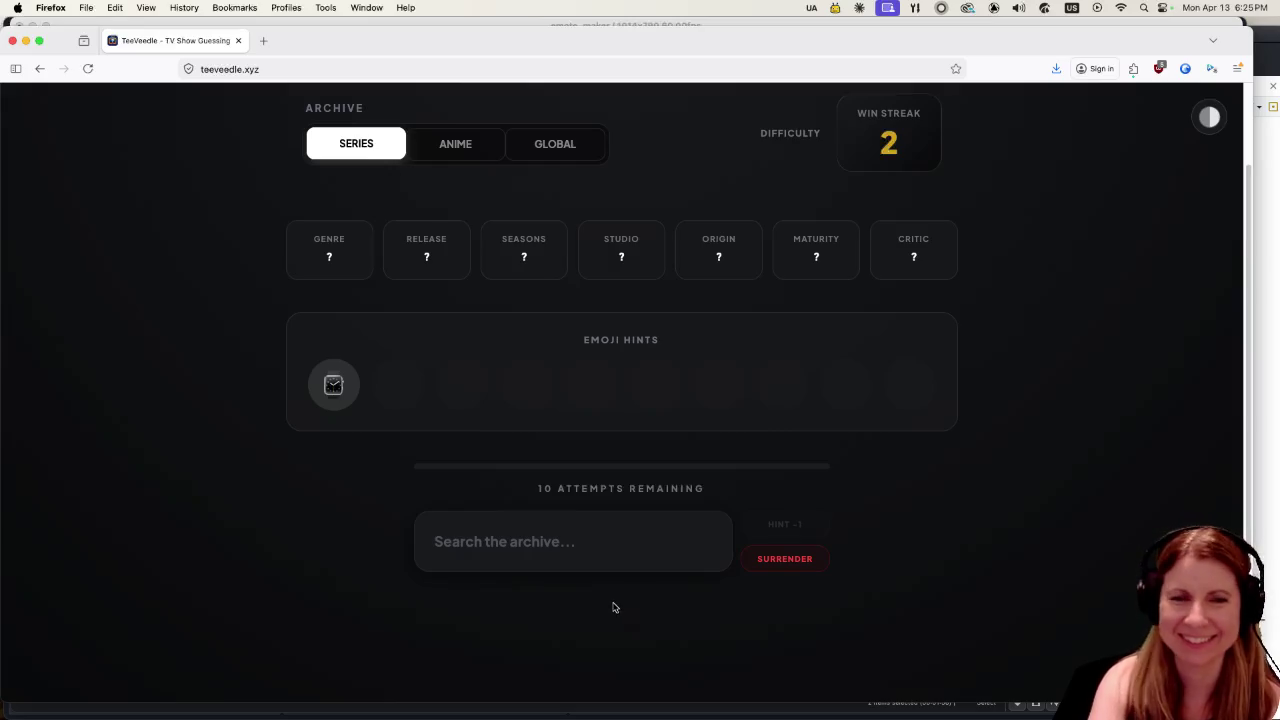
Search 'watchm' and pick Watchmen as the new round's first guess.
click(575, 552)
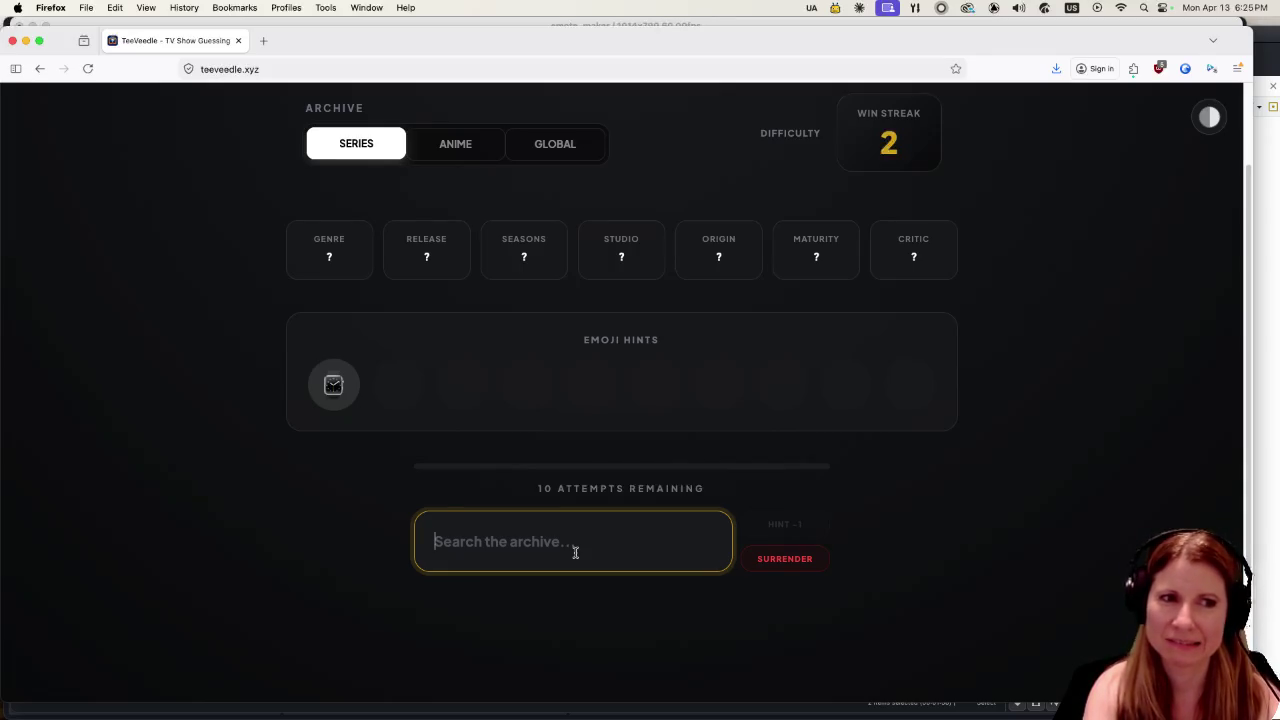
text(watchm)
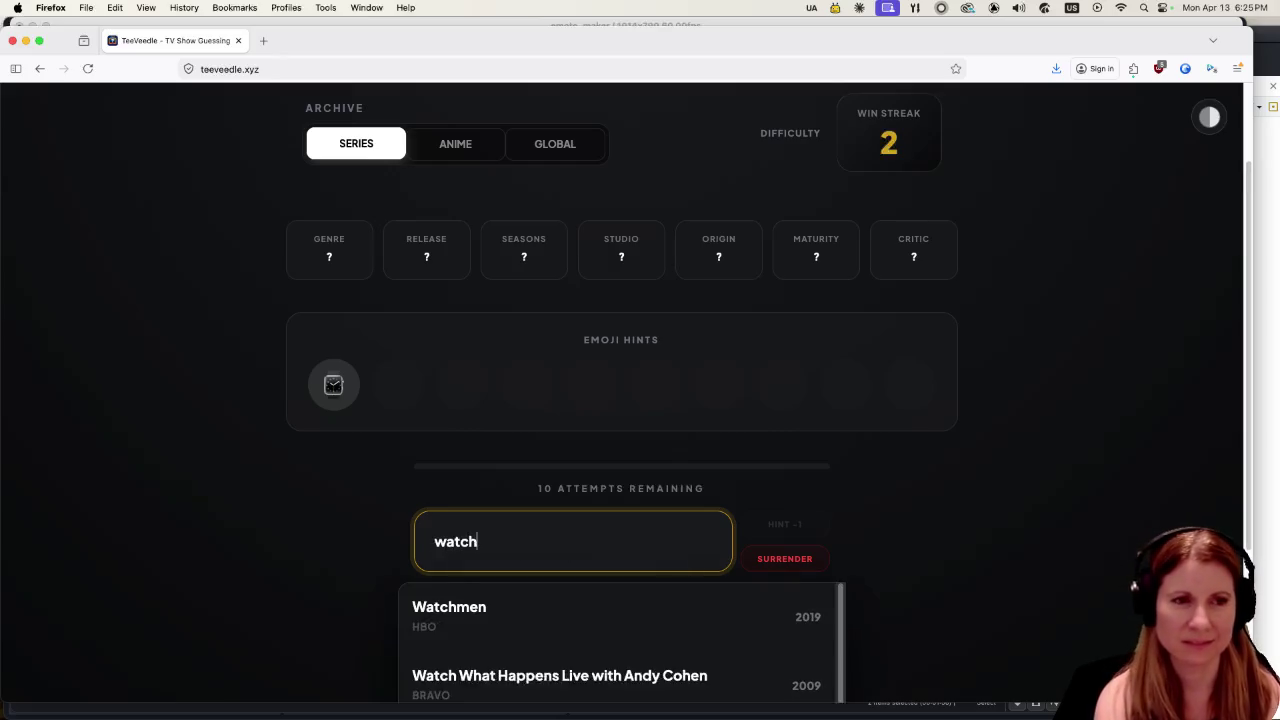
click(558, 611)
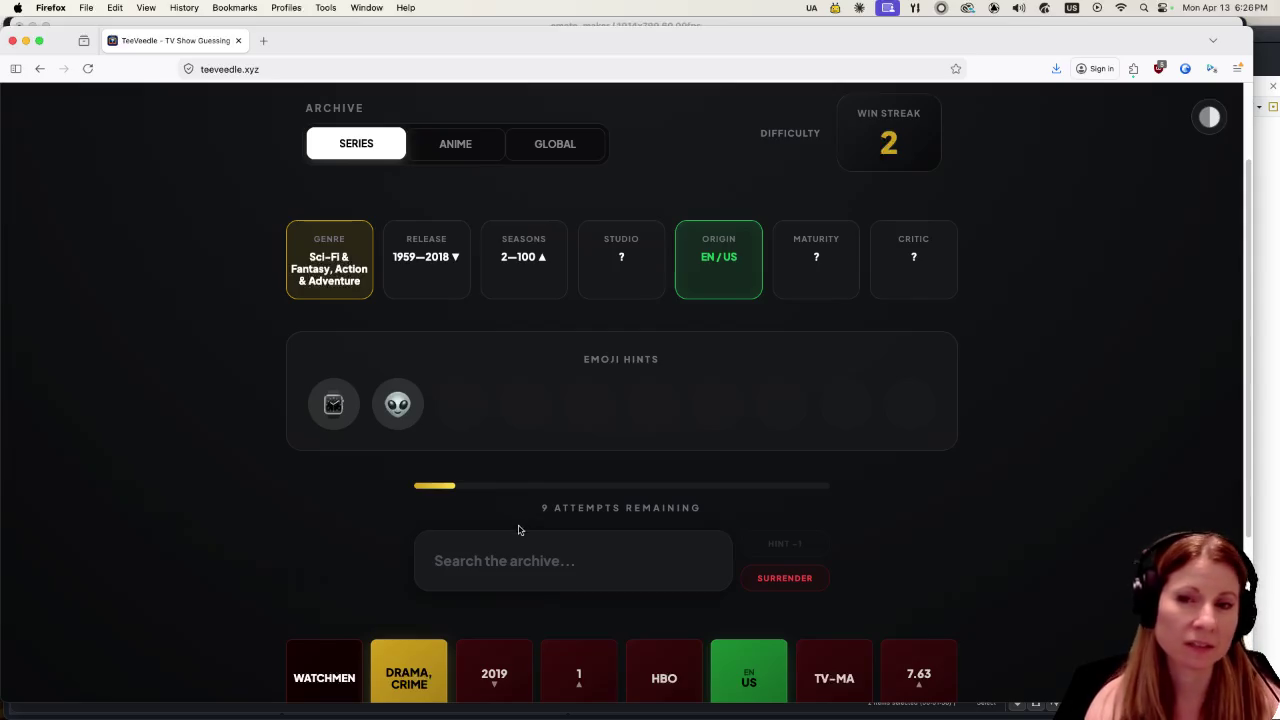
Search 'time' and guess Timewatch from the suggestion list.
click(525, 557)
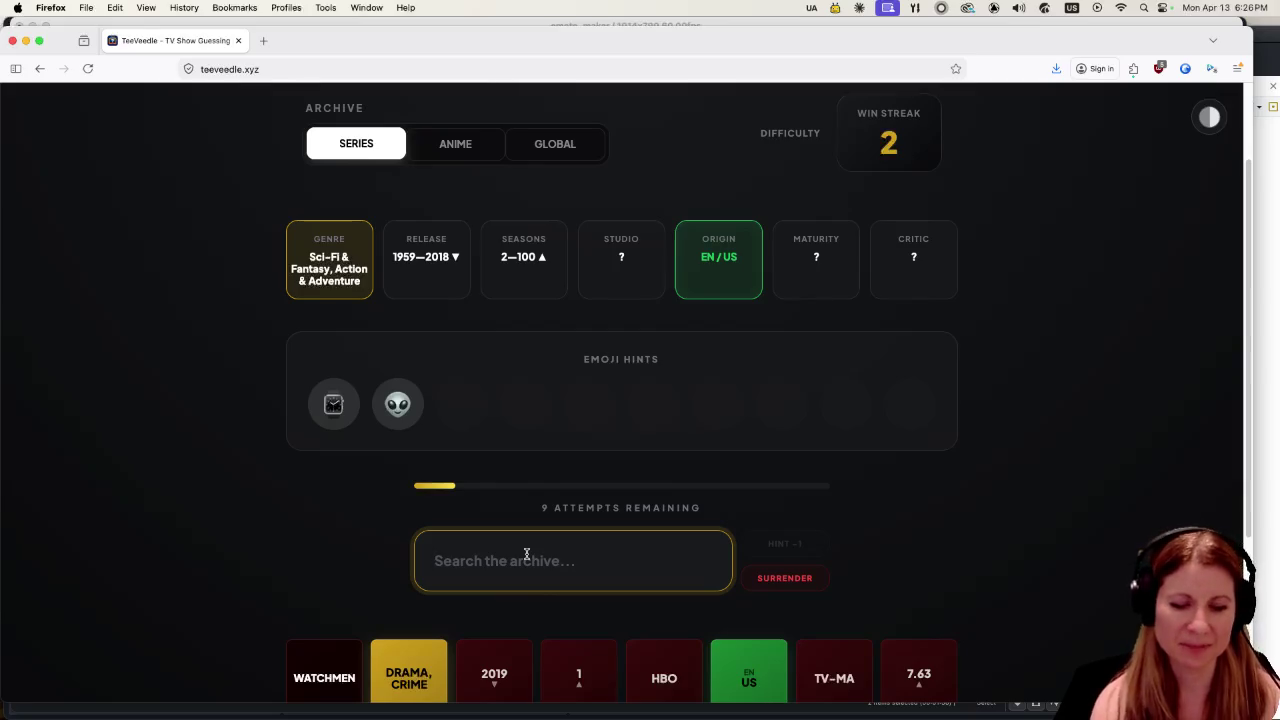
text(time)
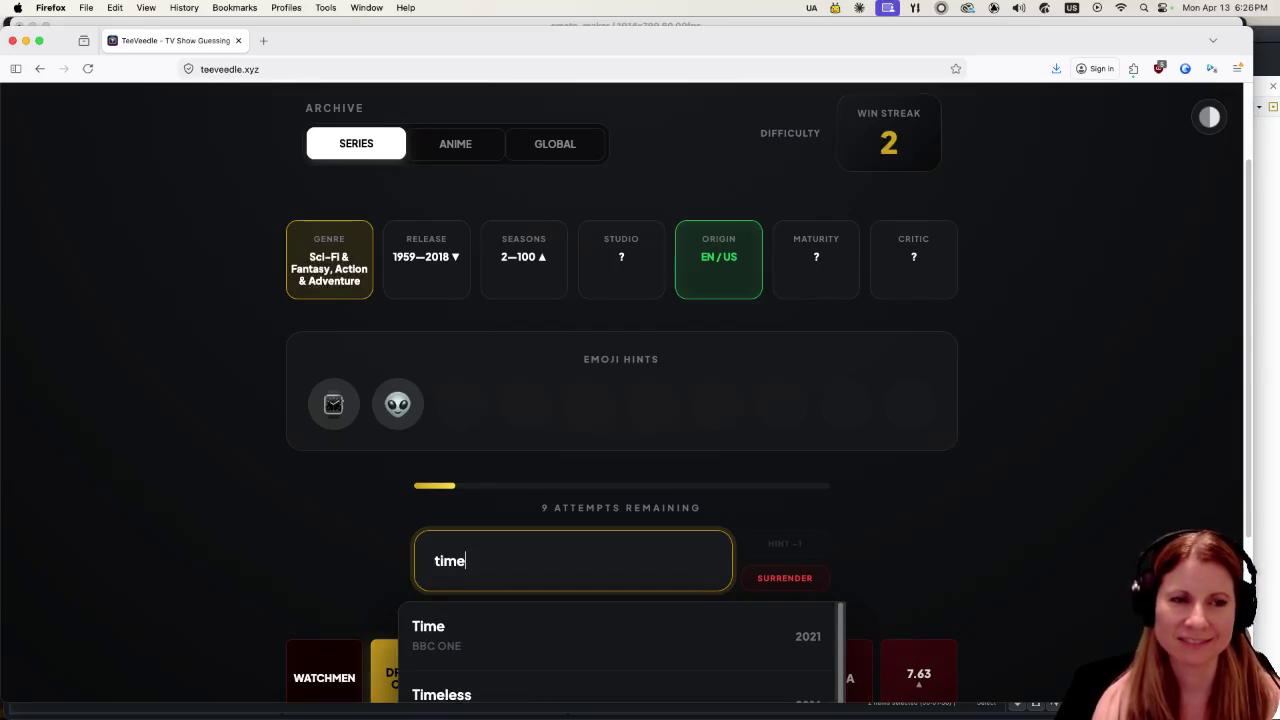
scroll(218, 514, down, 5)
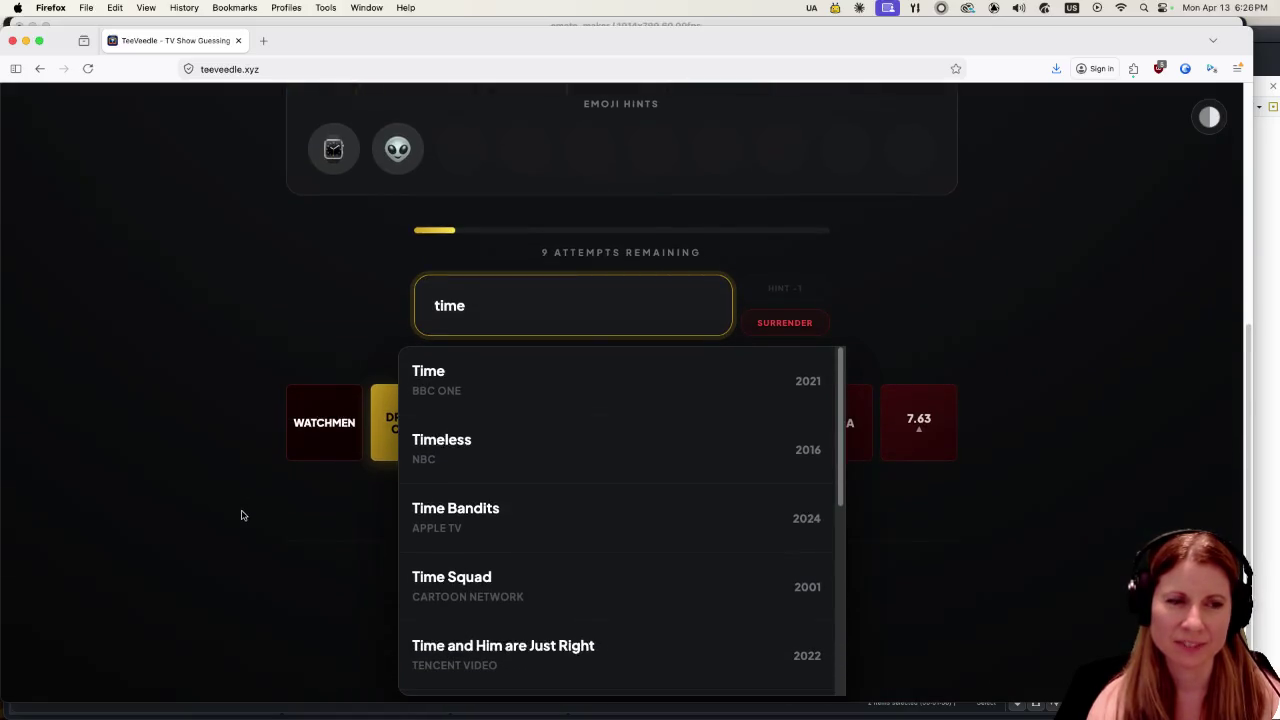
scroll(597, 490, down, 1)
scroll(597, 490, down, 4)
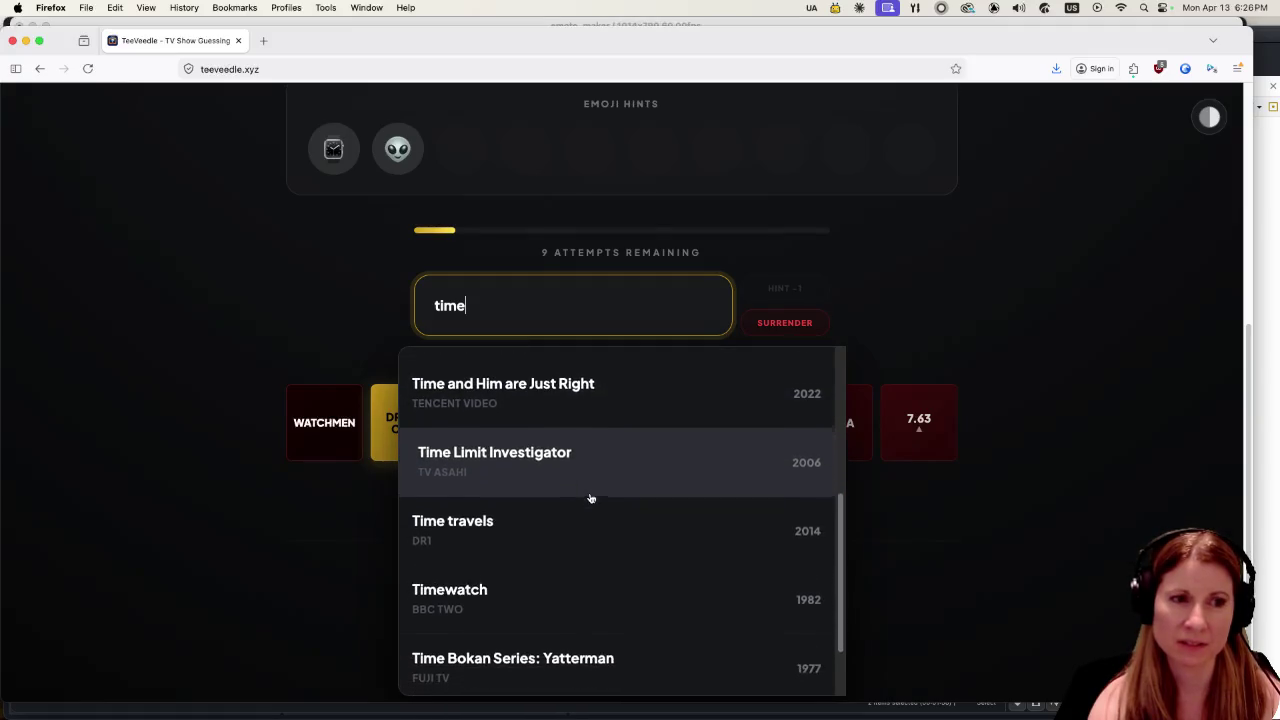
click(523, 570)
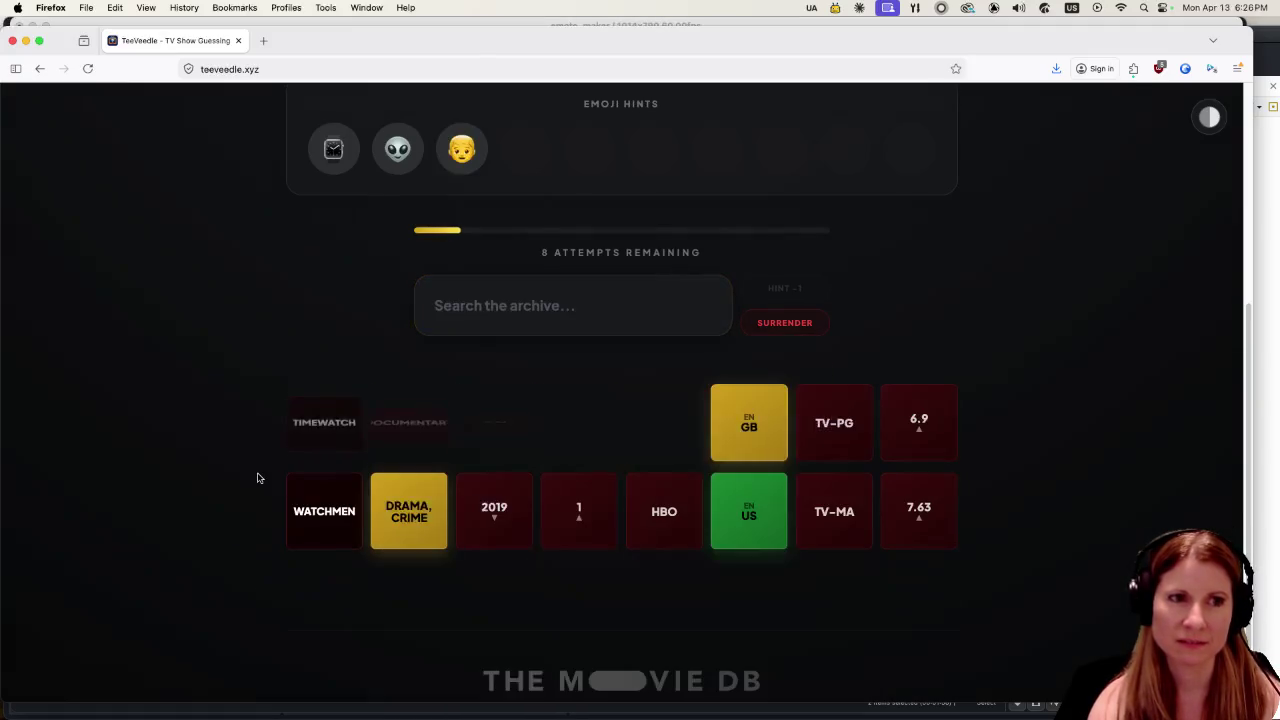
scroll(245, 460, up, 5)
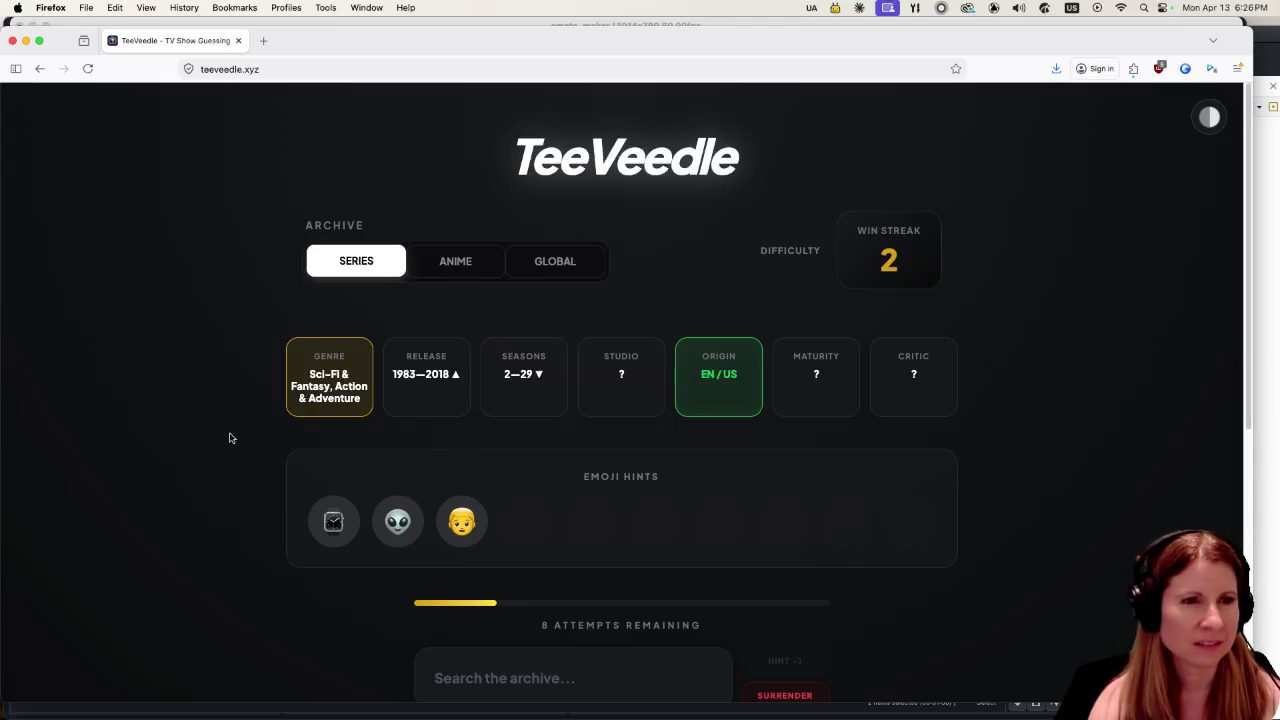
scroll(229, 438, down, 3)
scroll(224, 432, down, 1)
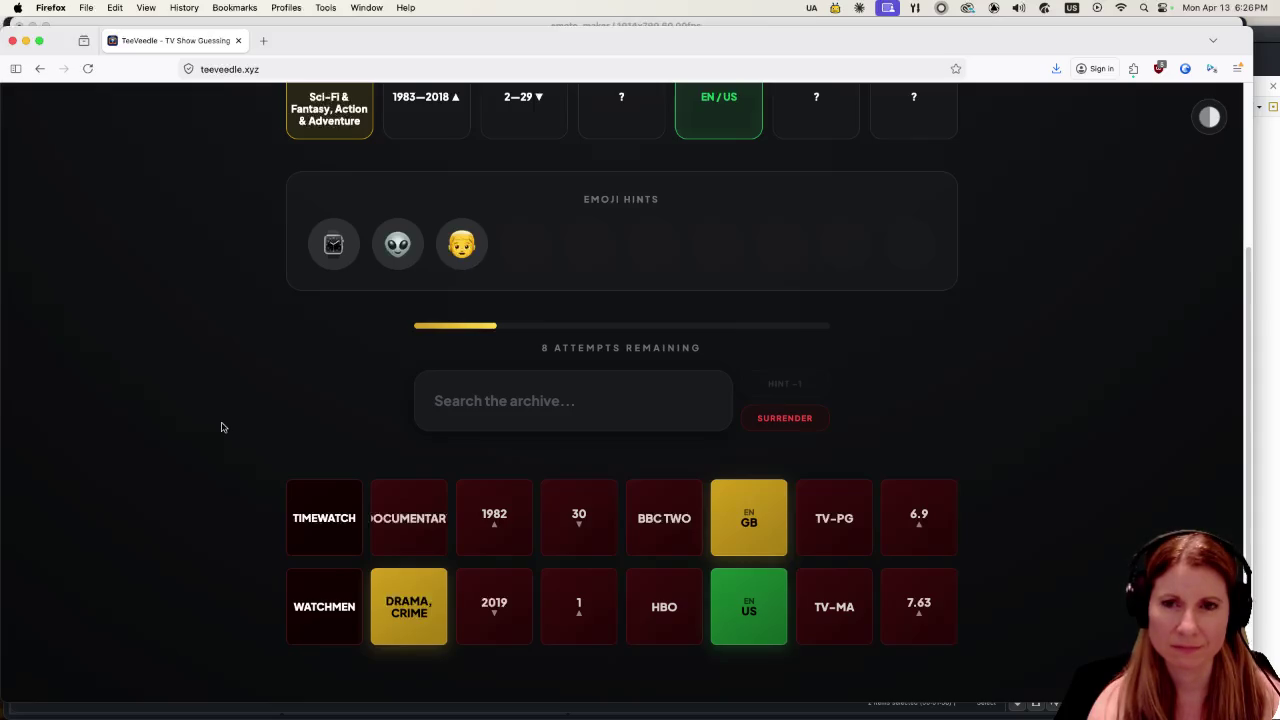
scroll(225, 429, up, 1)
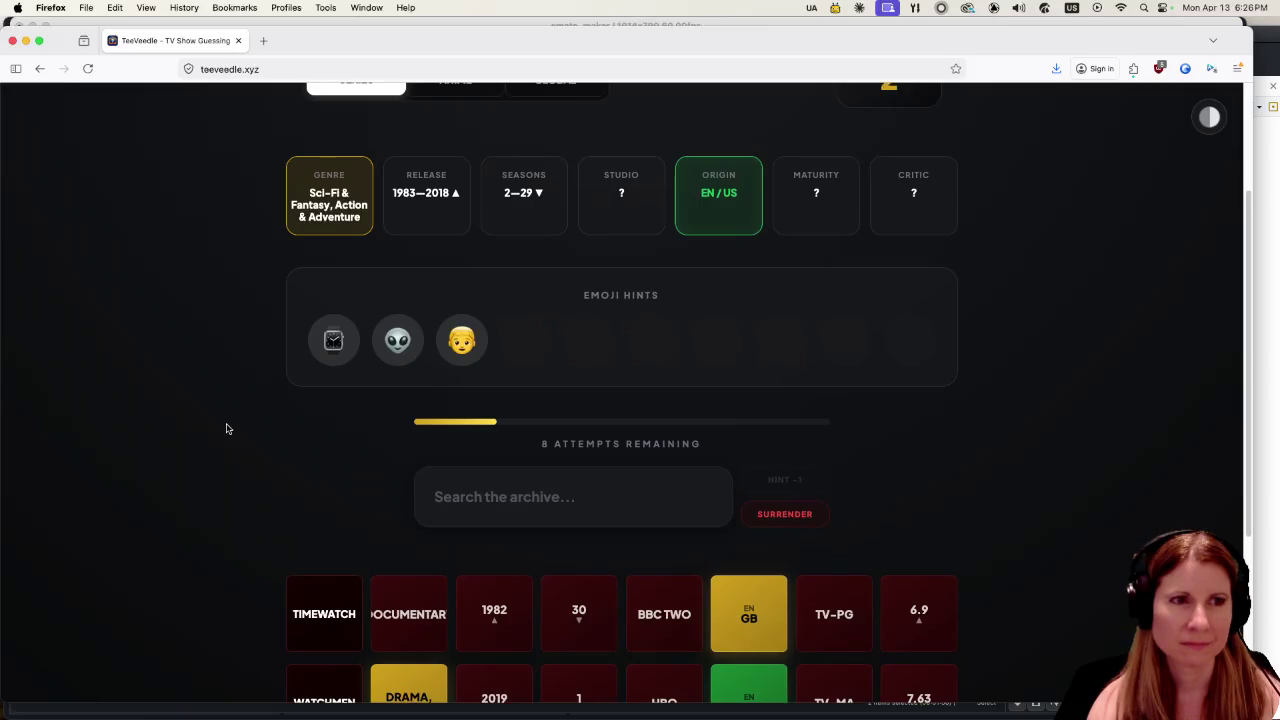
scroll(226, 429, down, 2)
scroll(280, 416, up, 2)
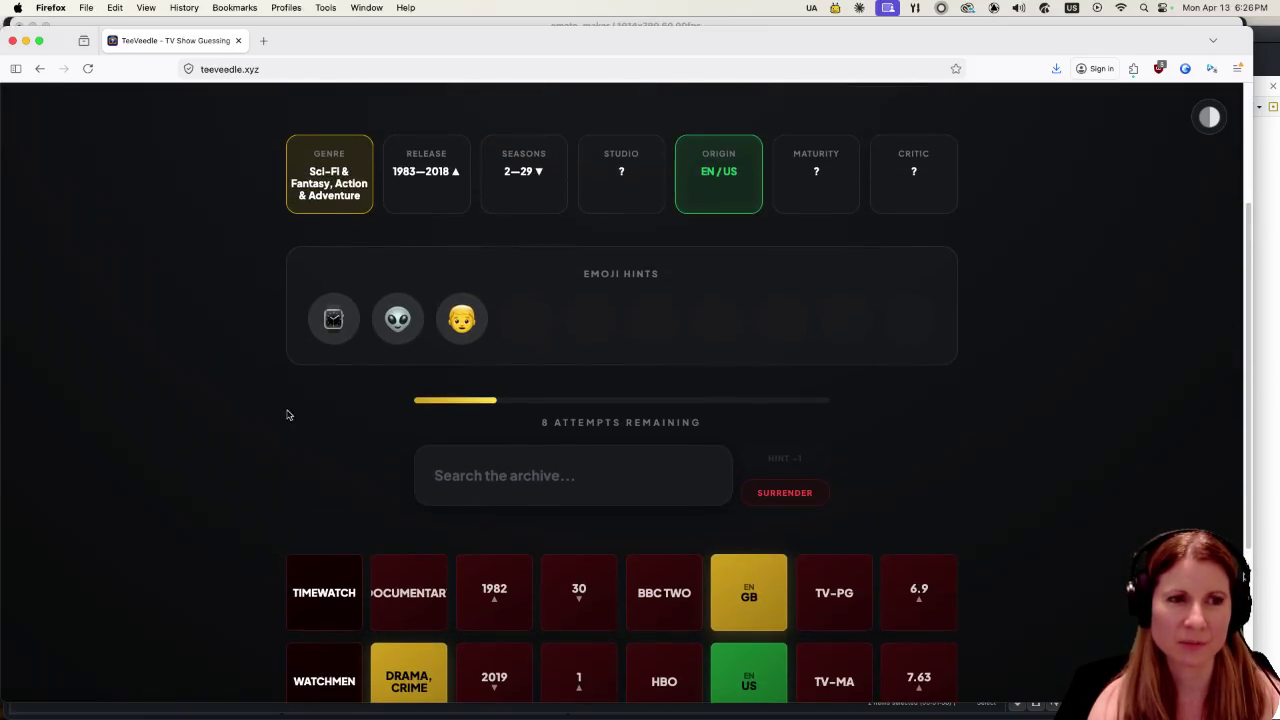
Search 'time' again, browse the suggestions, then dismiss the dropdown.
click(511, 482)
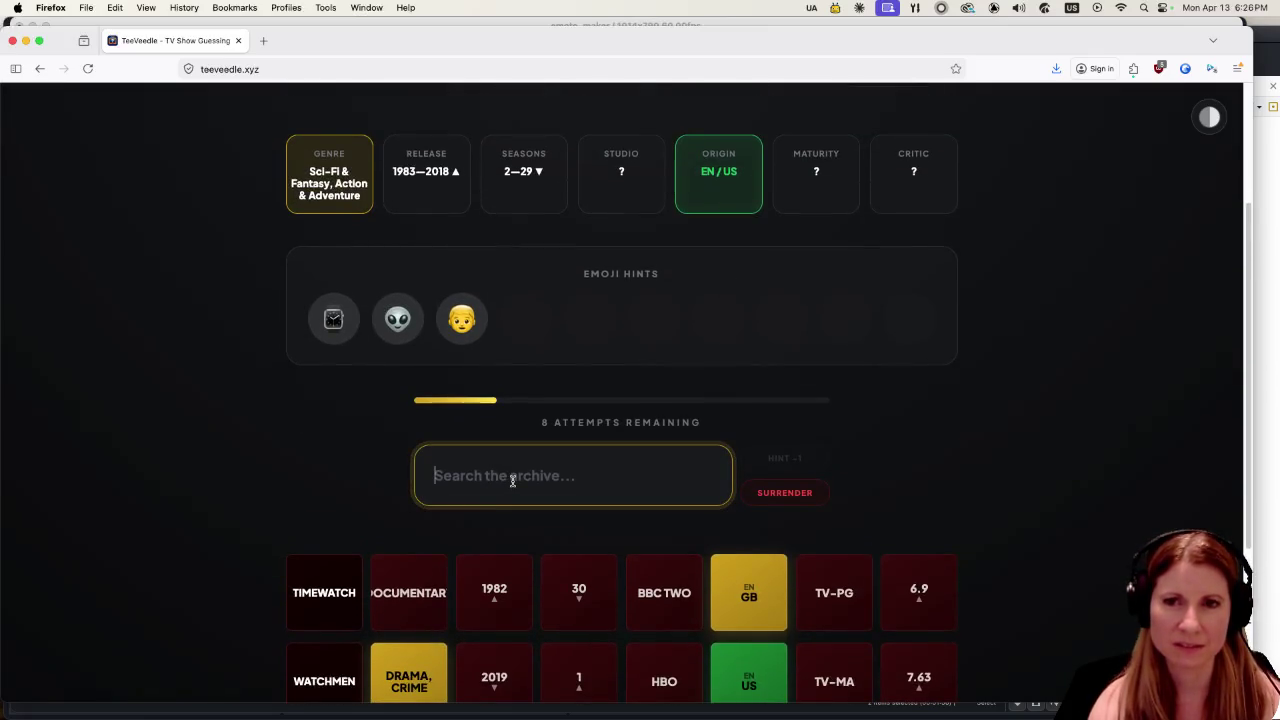
text(time)
scroll(557, 646, down, 1)
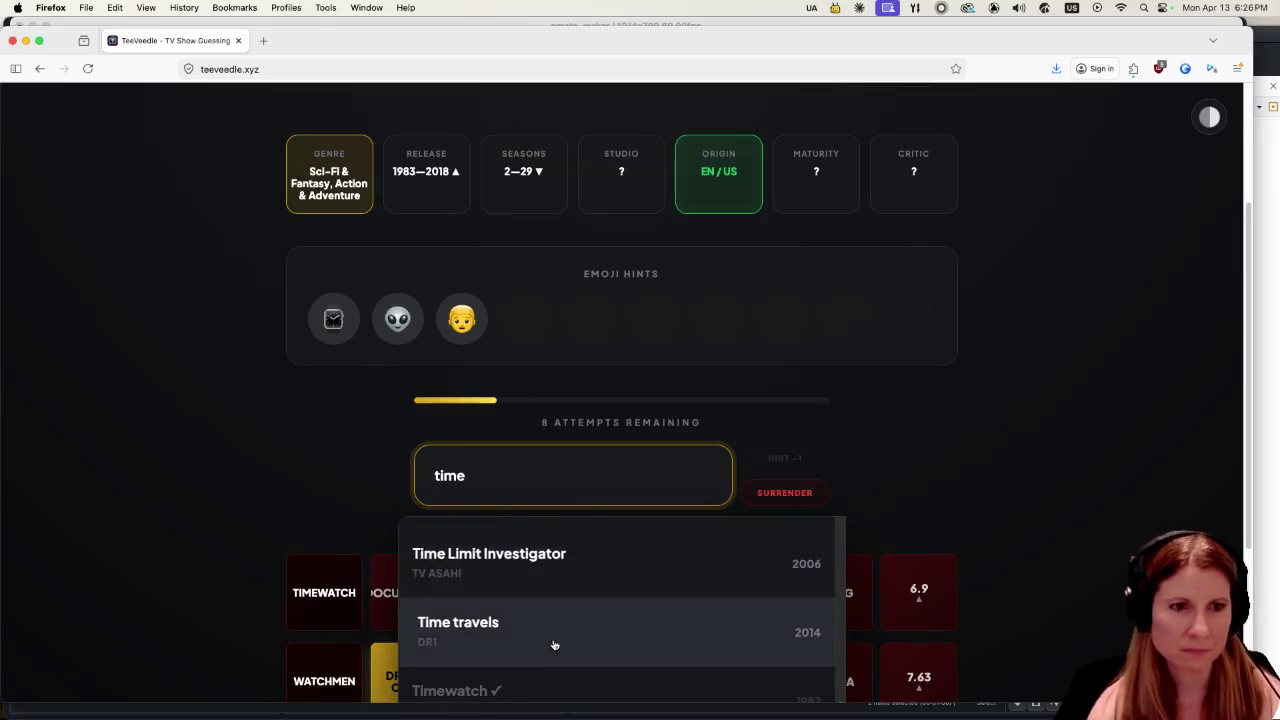
scroll(651, 641, down, 5)
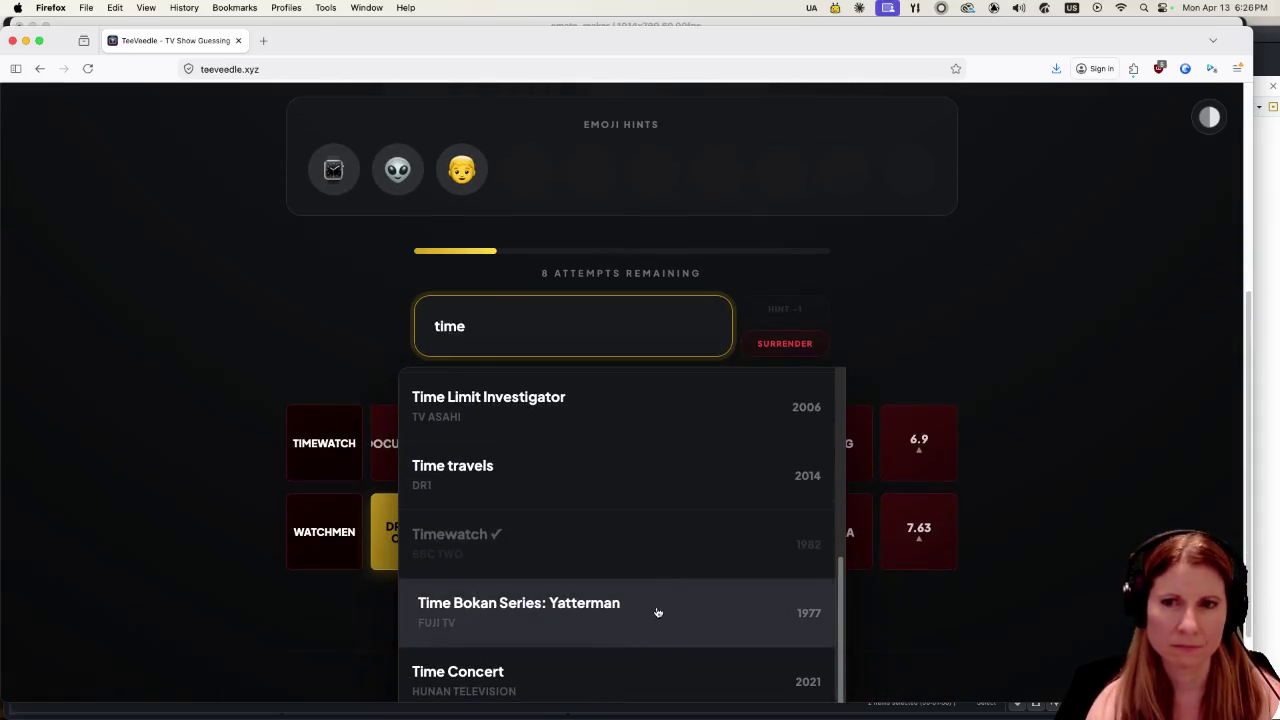
scroll(622, 540, down, 1)
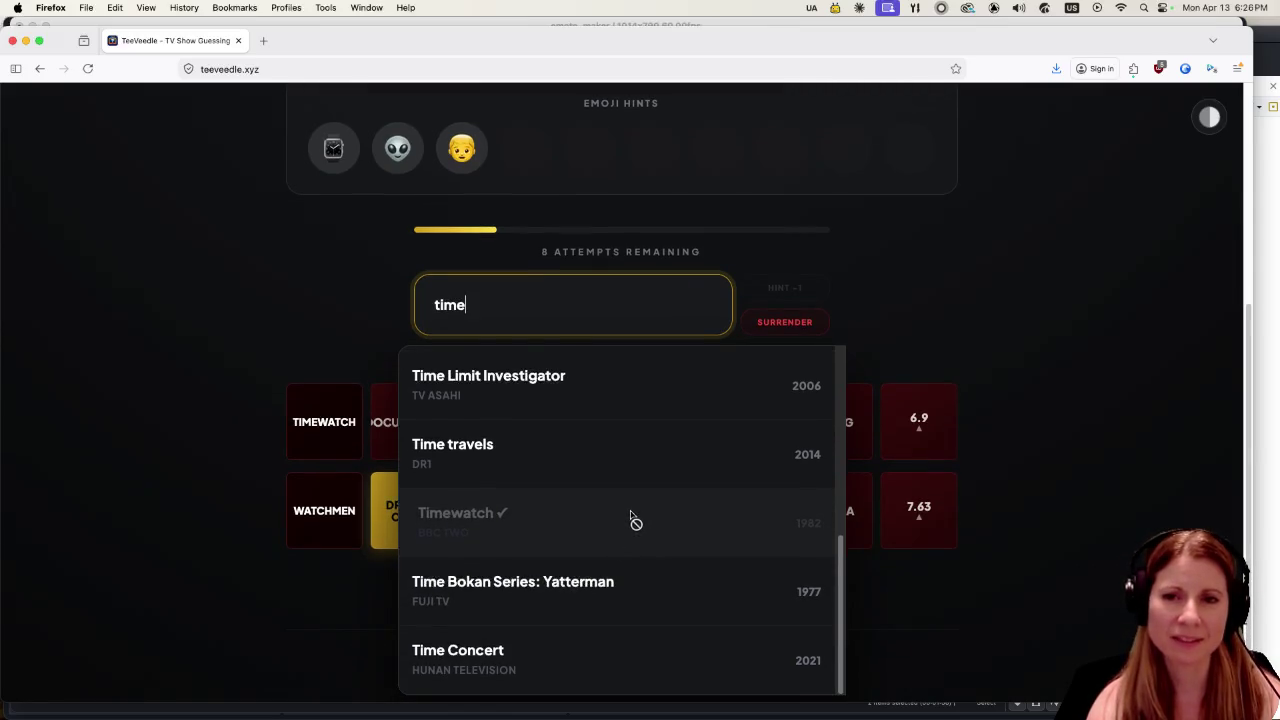
scroll(630, 510, down, 1)
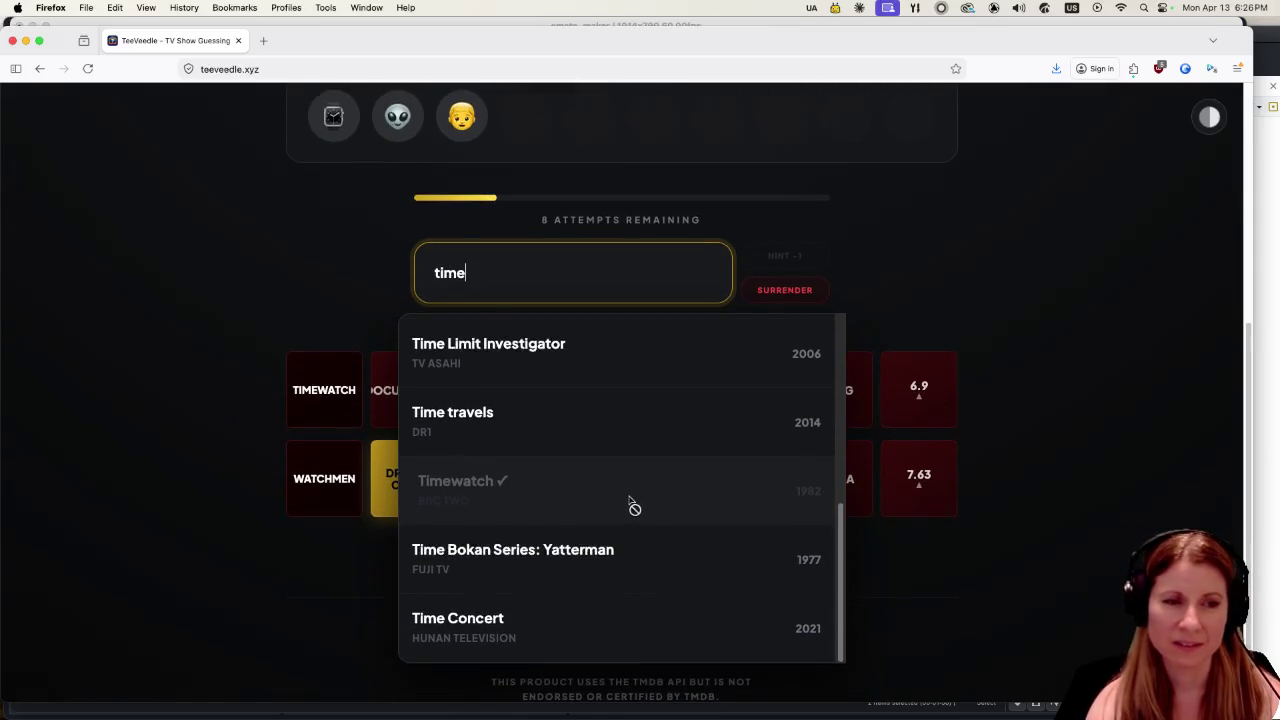
scroll(626, 496, down, 1)
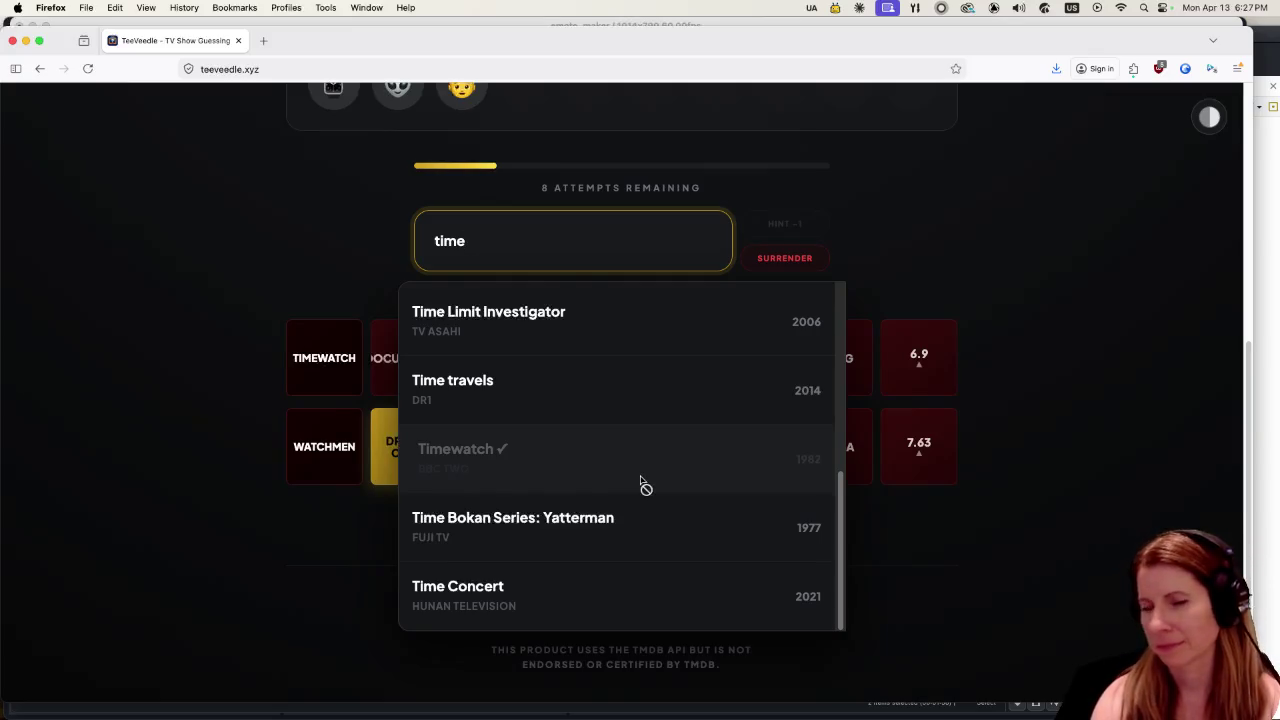
click(1120, 411)
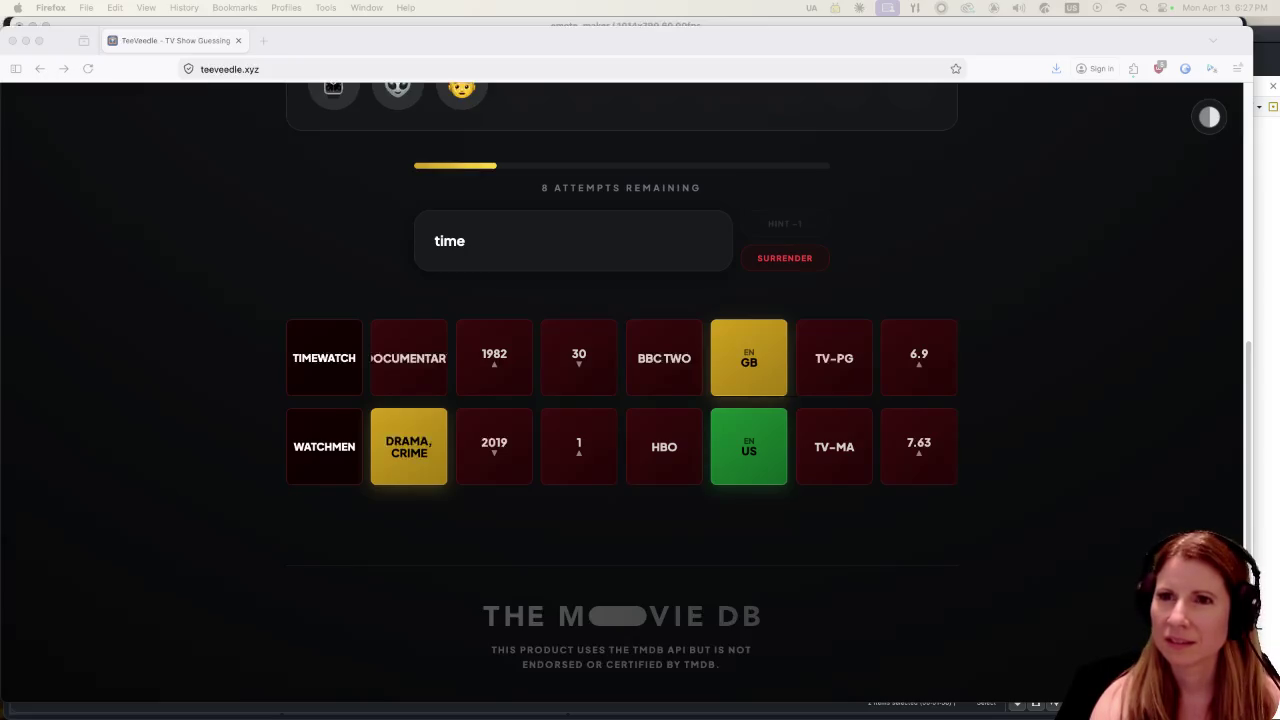
Open the linked comic in a new tab, view it, then close it.
mouse_move(576, 148)
mouse_down()
mouse_move(420, 50)
mouse_move(360, 42)
mouse_up()
scroll(1044, 534, down, 2)
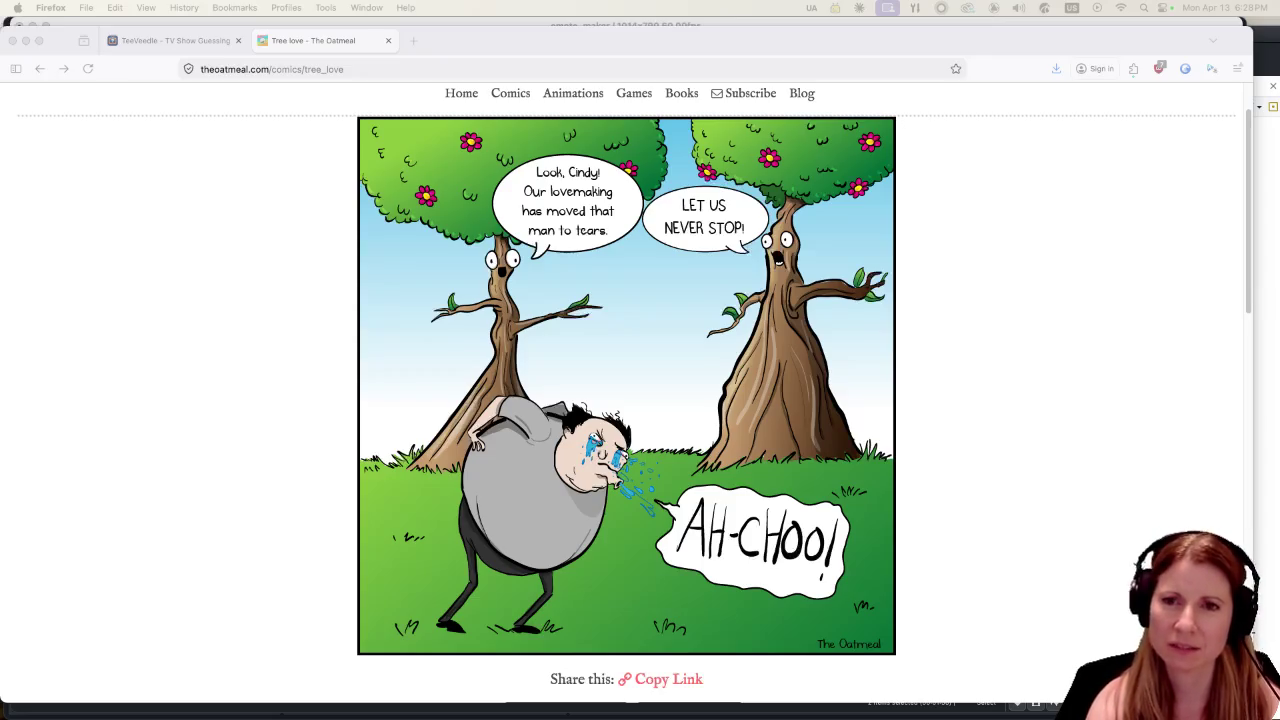
click(389, 41)
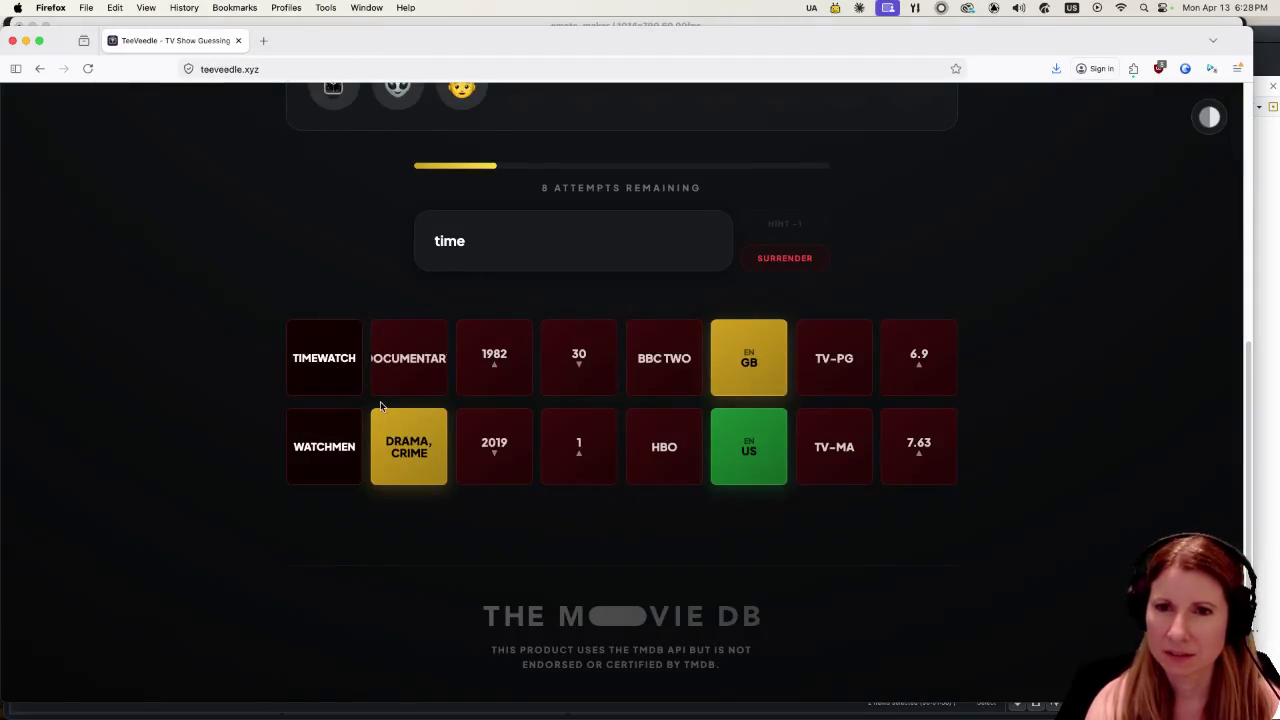
scroll(170, 585, up, 5)
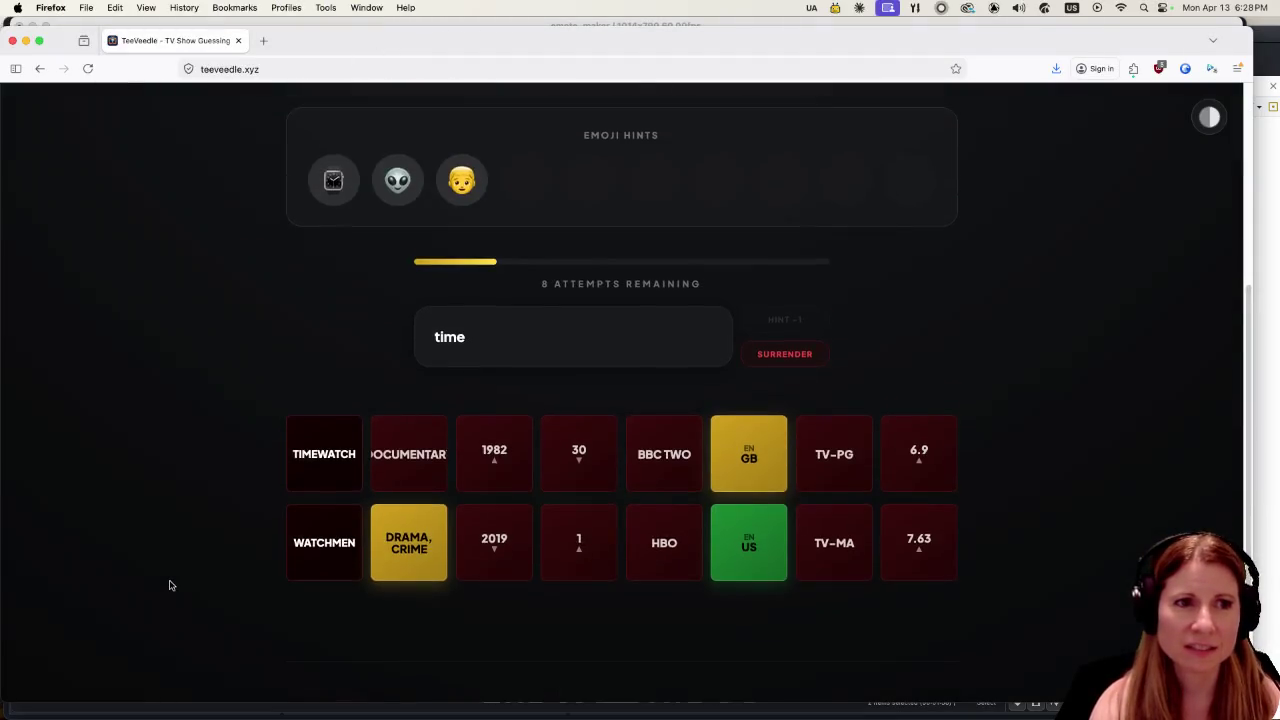
Replace the search text with 'ben 10', guess Ben 10 to win, and continue.
click(557, 526)
key(BackSpace)
key(BackSpace)
key(BackSpace)
key(BackSpace)
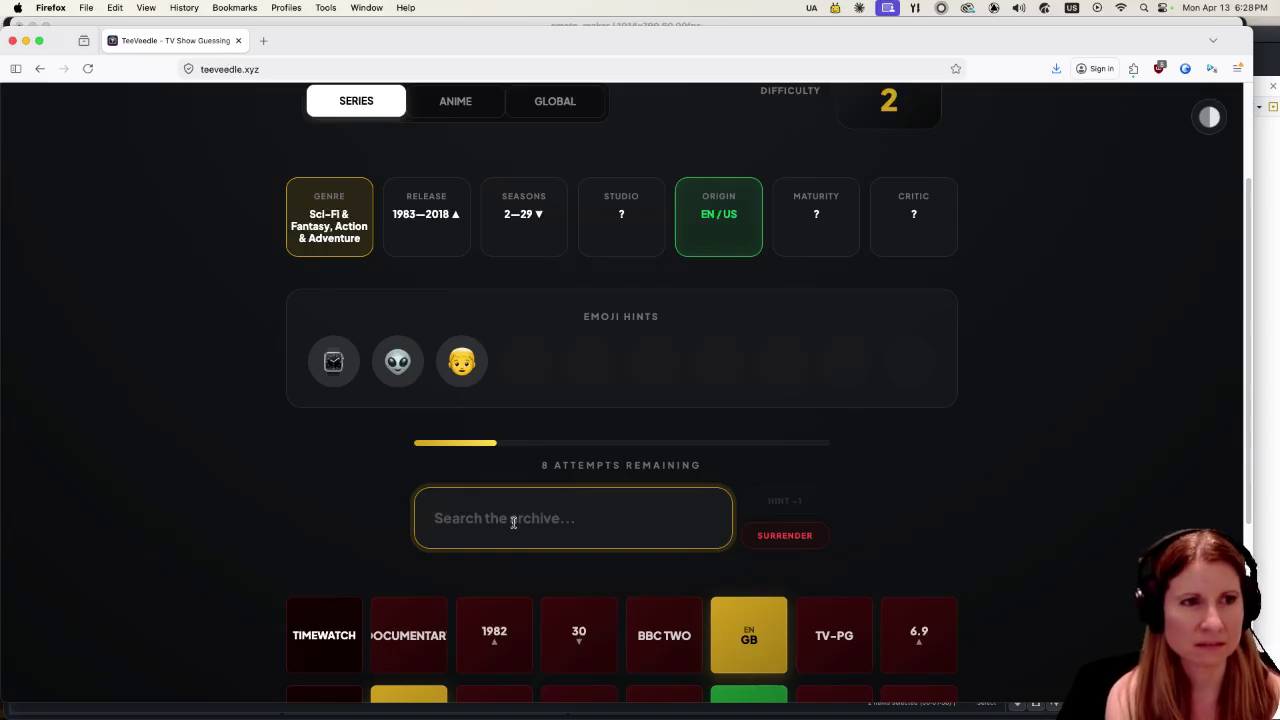
text(ben)
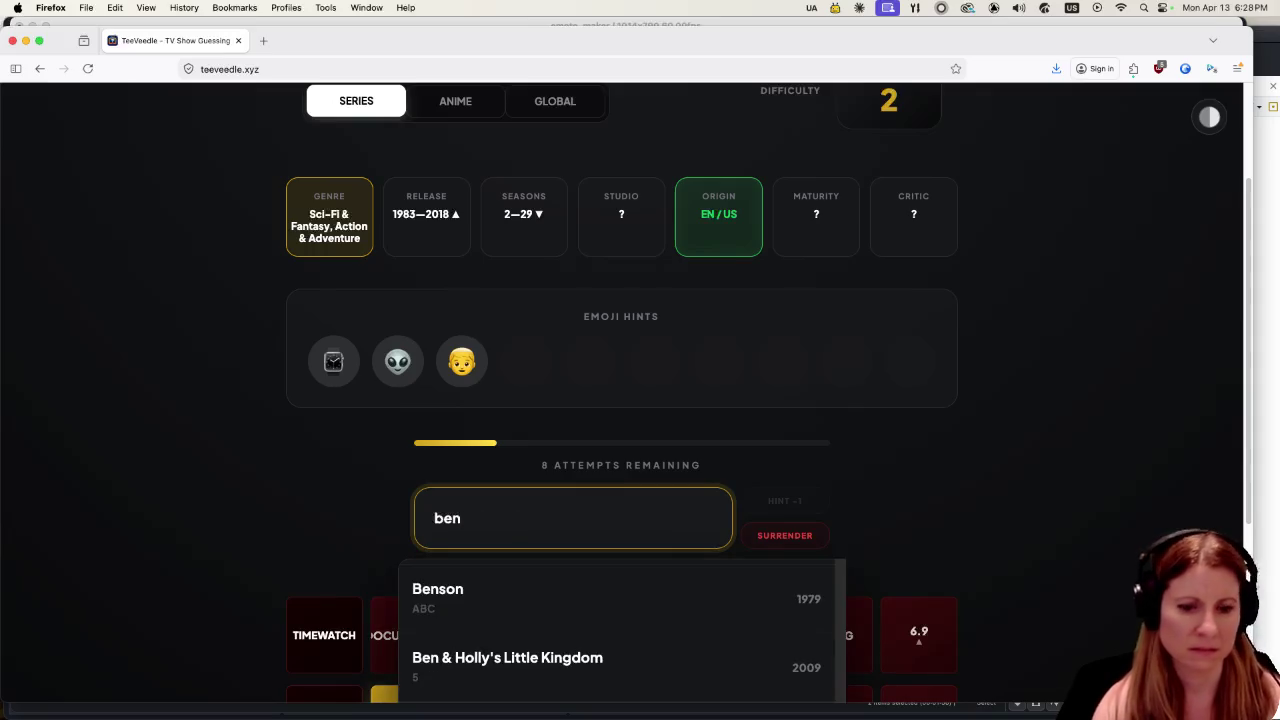
scroll(500, 577, down, 2)
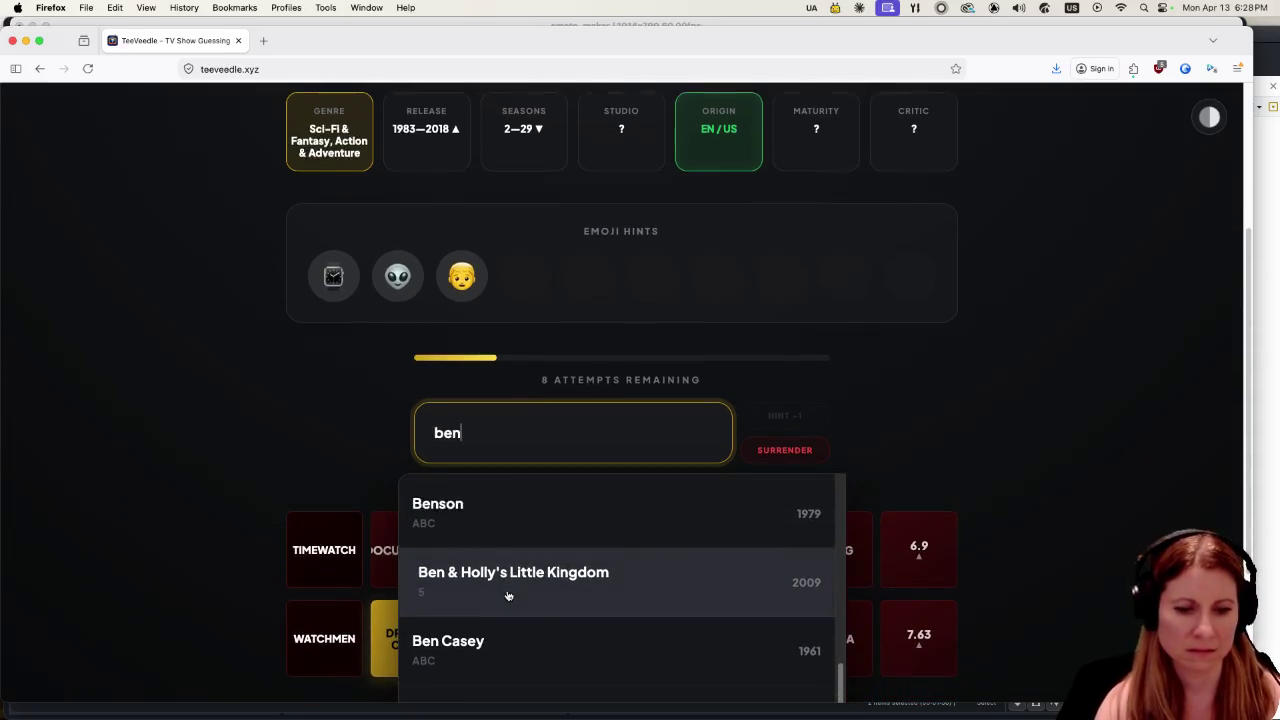
text(t)
key(BackSpace)
text(10)
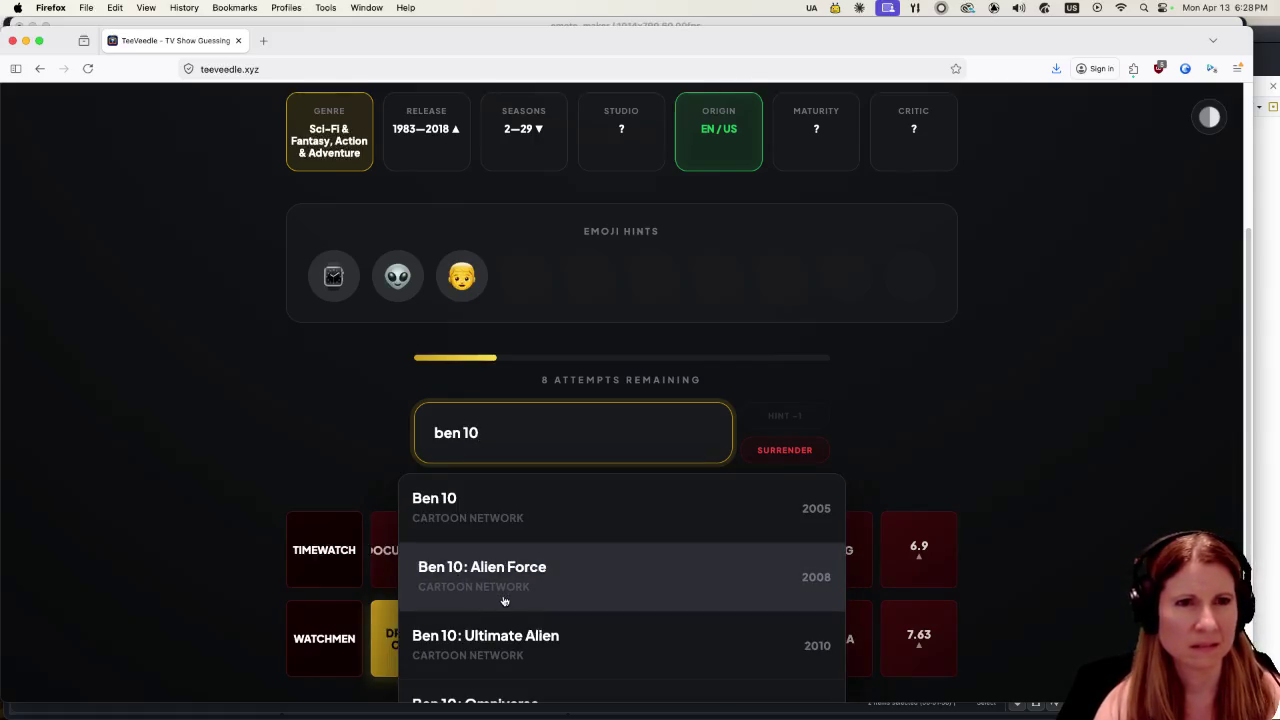
click(571, 516)
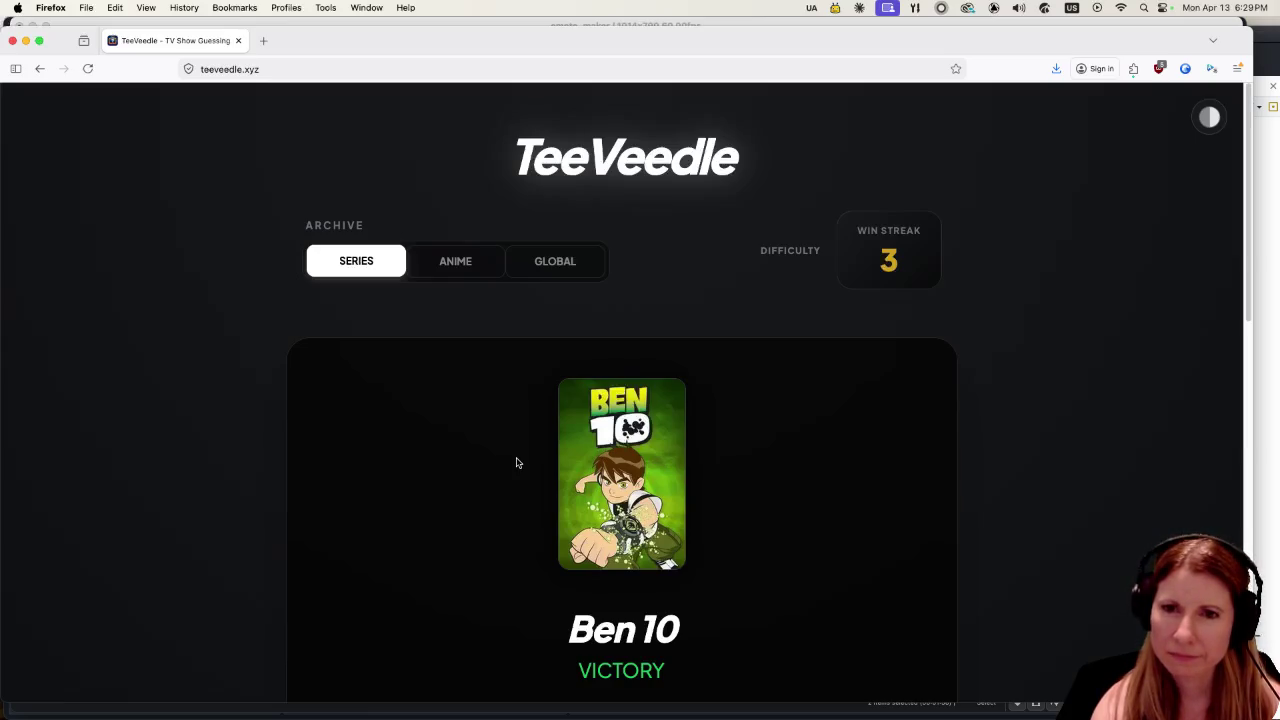
scroll(820, 414, down, 3)
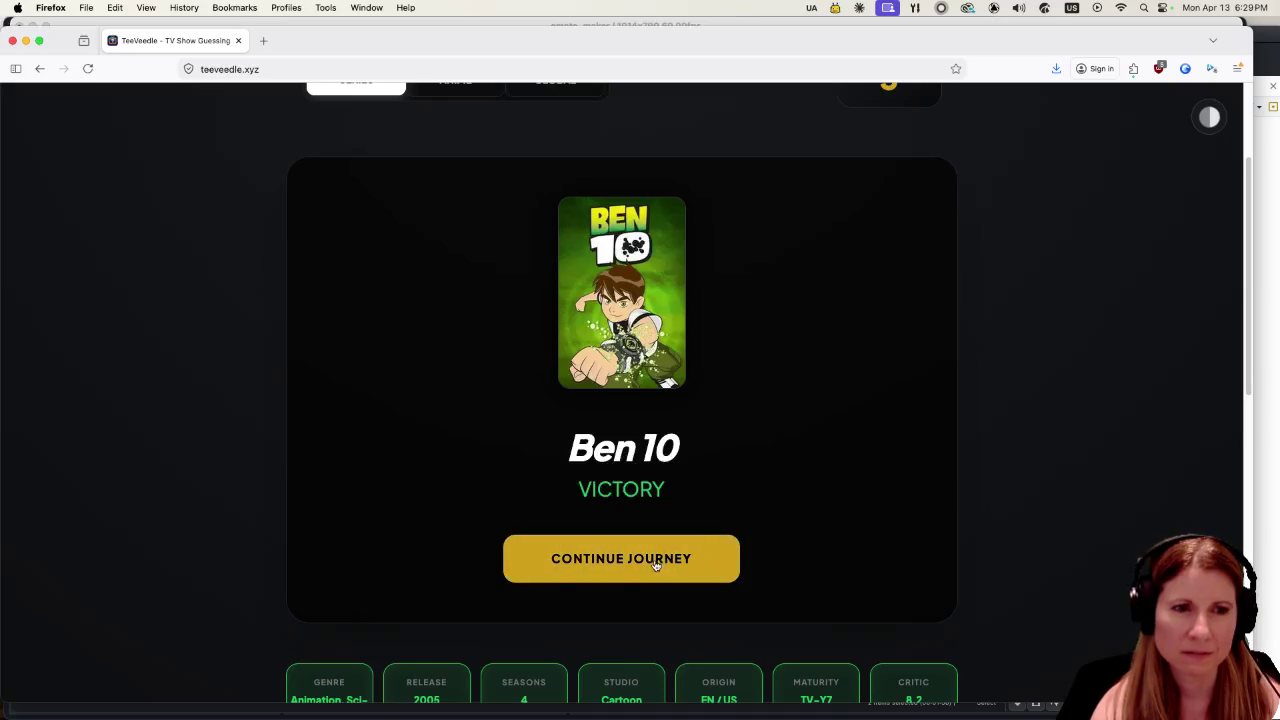
scroll(387, 572, down, 2)
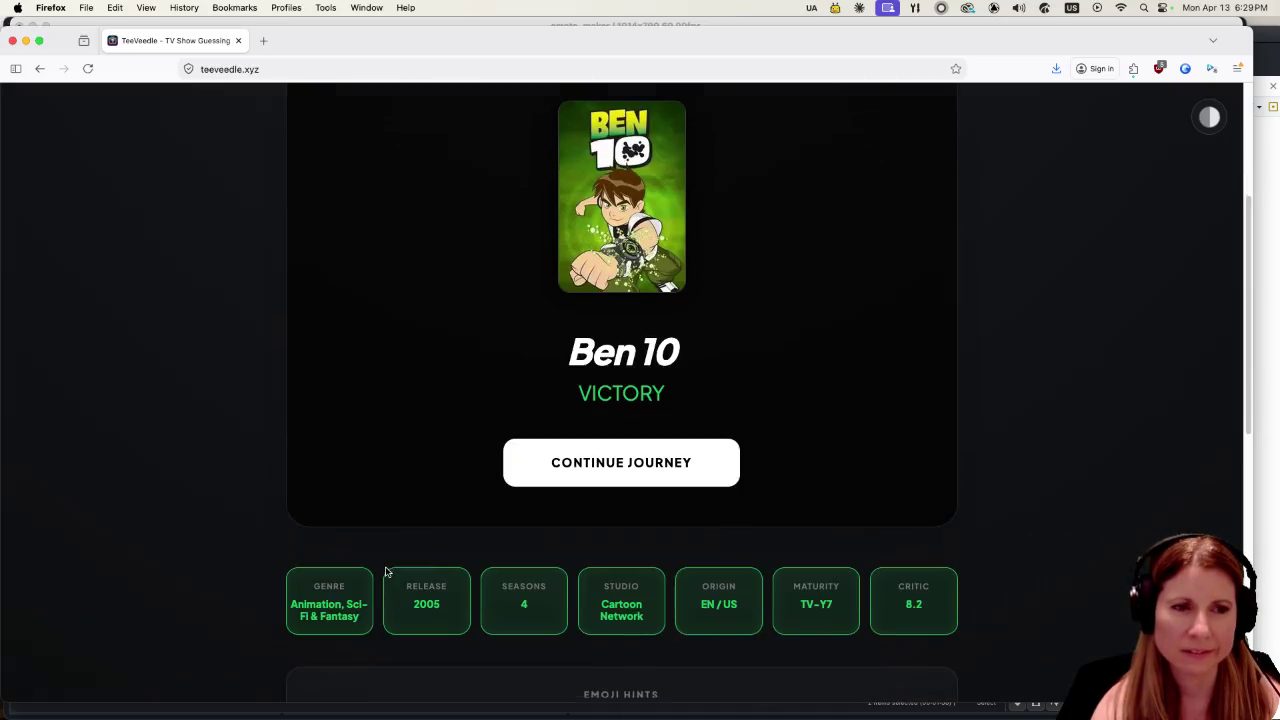
click(686, 452)
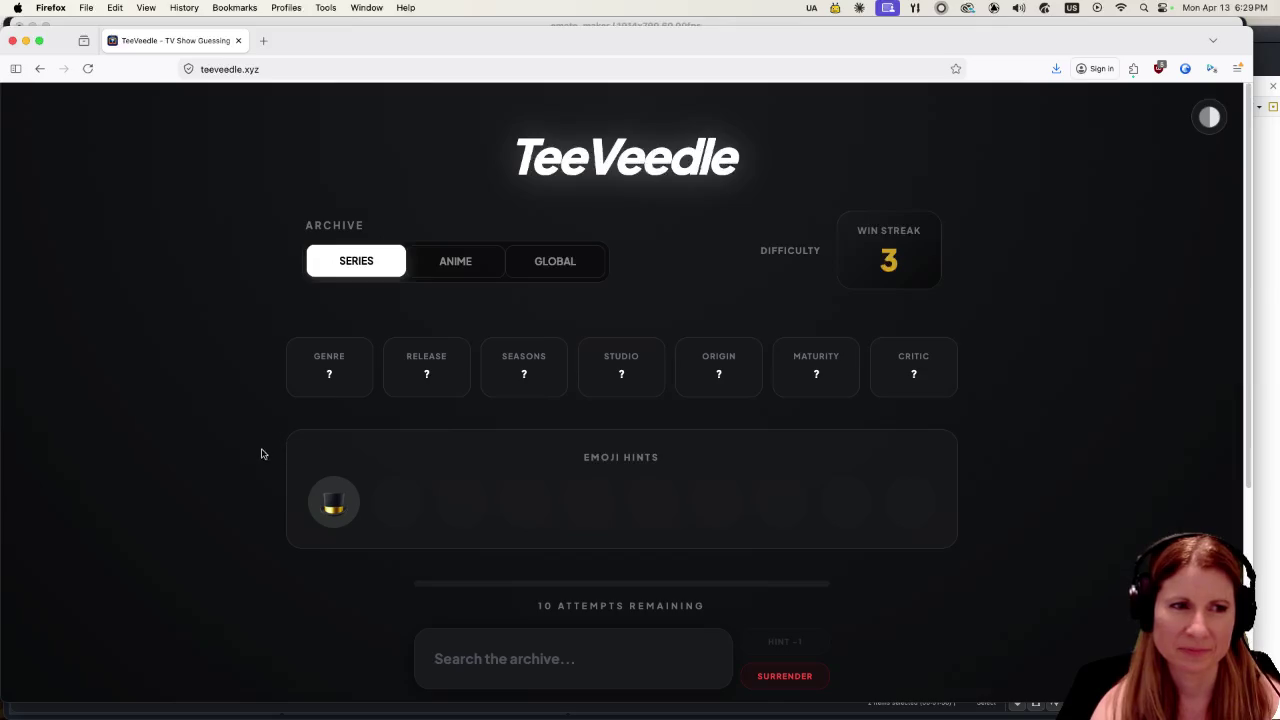
Search 'the magi' and guess The Magicians.
scroll(224, 477, down, 1)
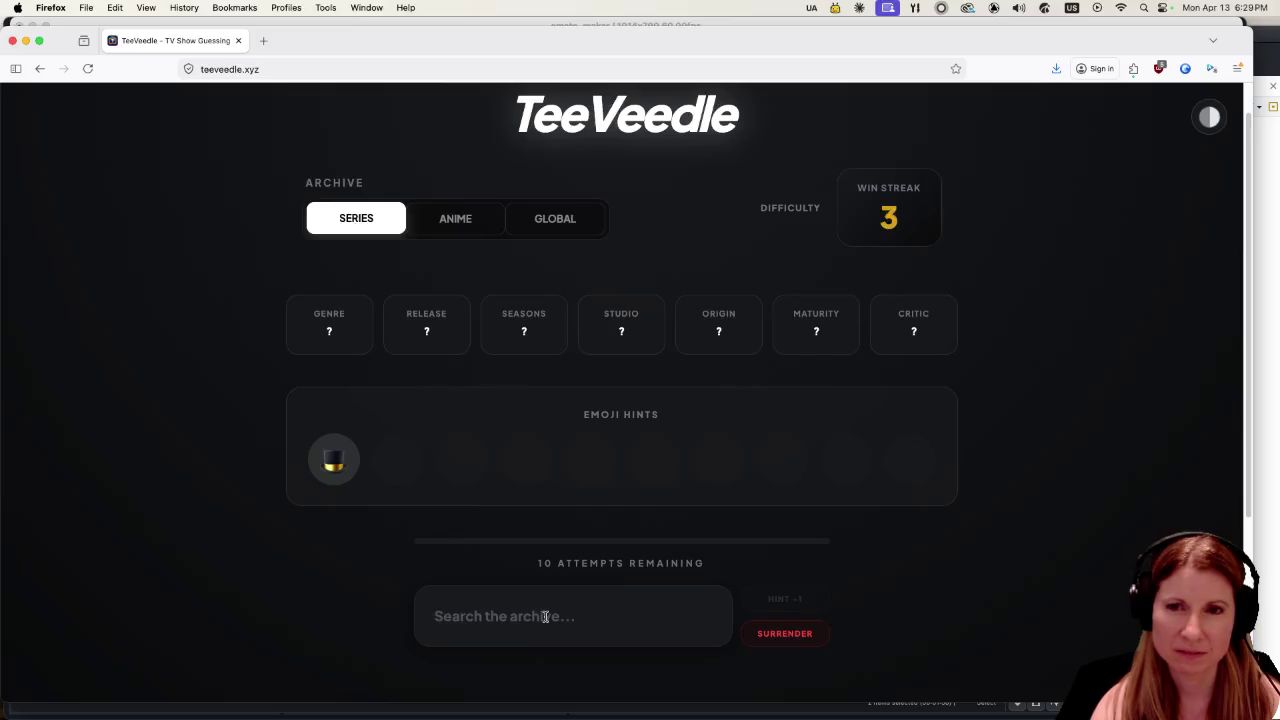
click(545, 616)
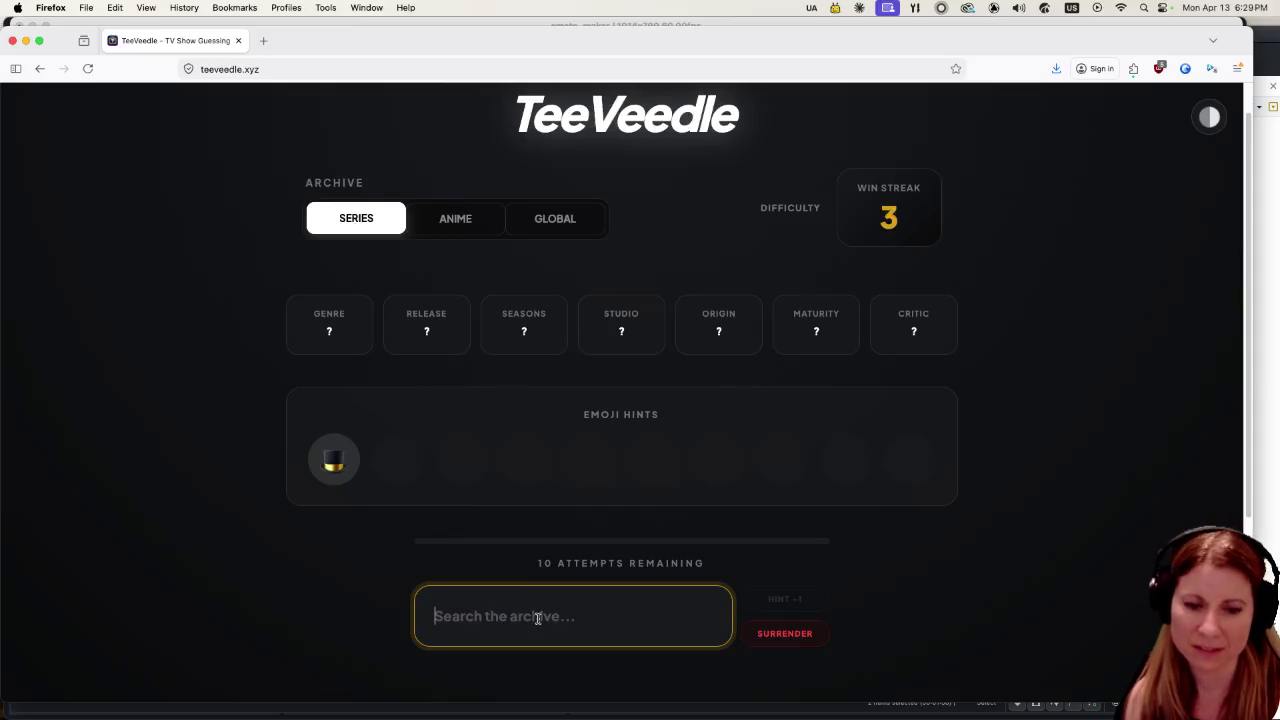
text(the magi)
scroll(560, 626, down, 3)
click(585, 556)
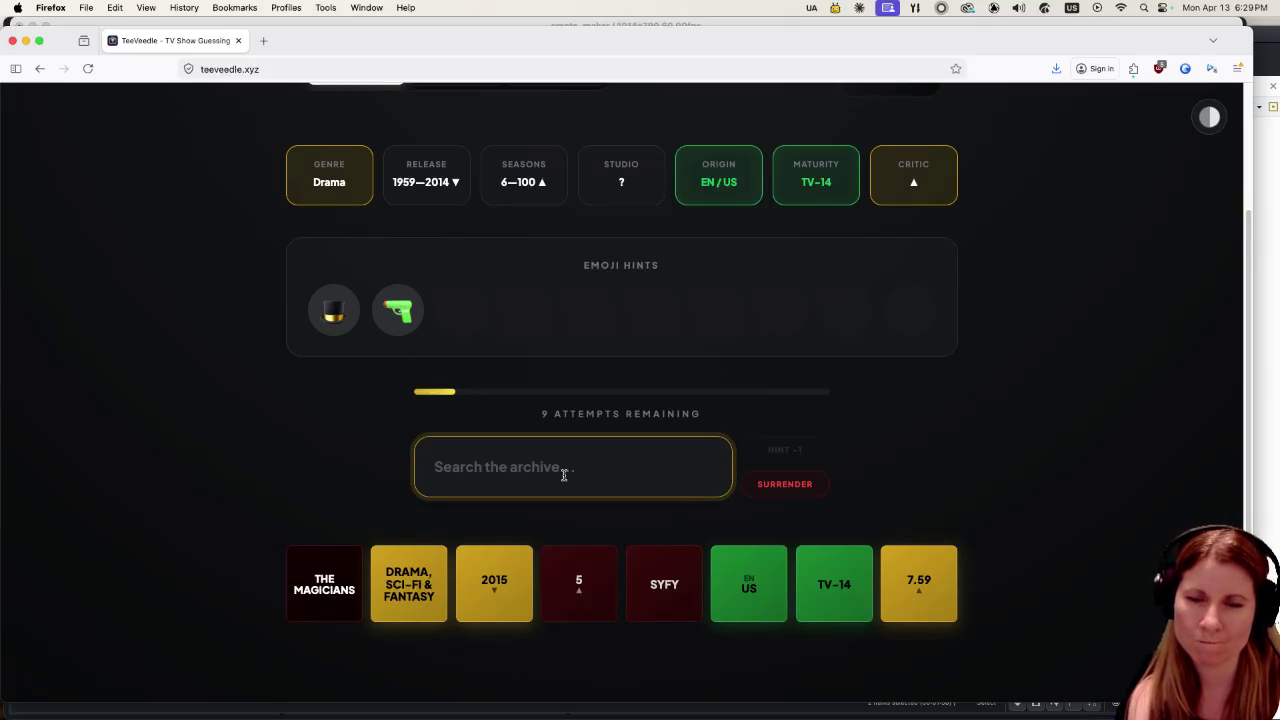
Search 'pengui' and guess The Penguin, leaving 8 attempts.
text(pengui)
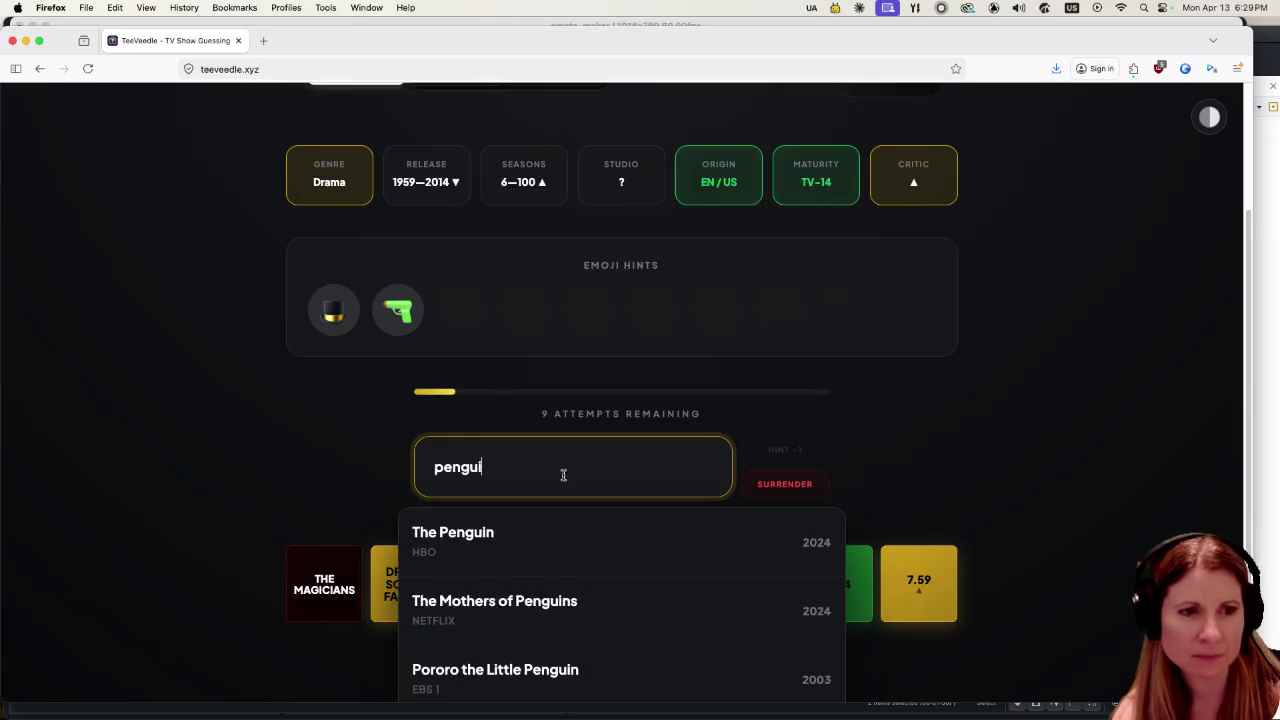
click(552, 530)
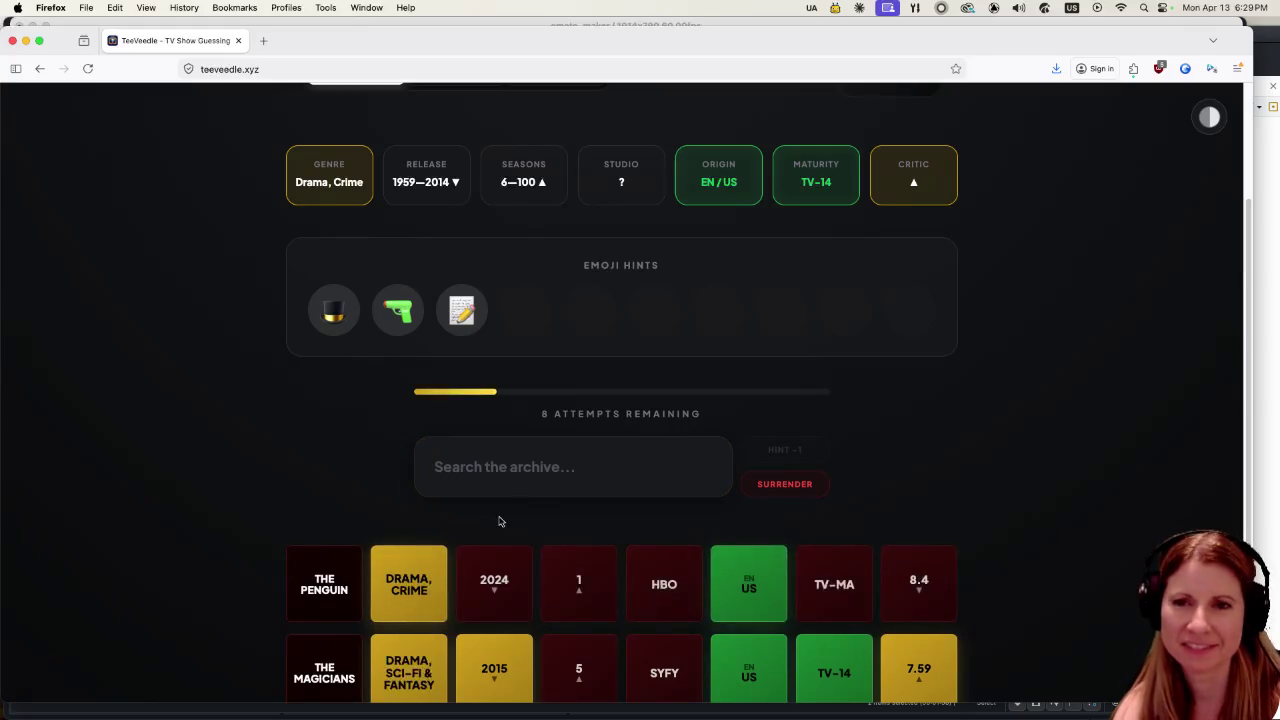
scroll(388, 532, up, 3)
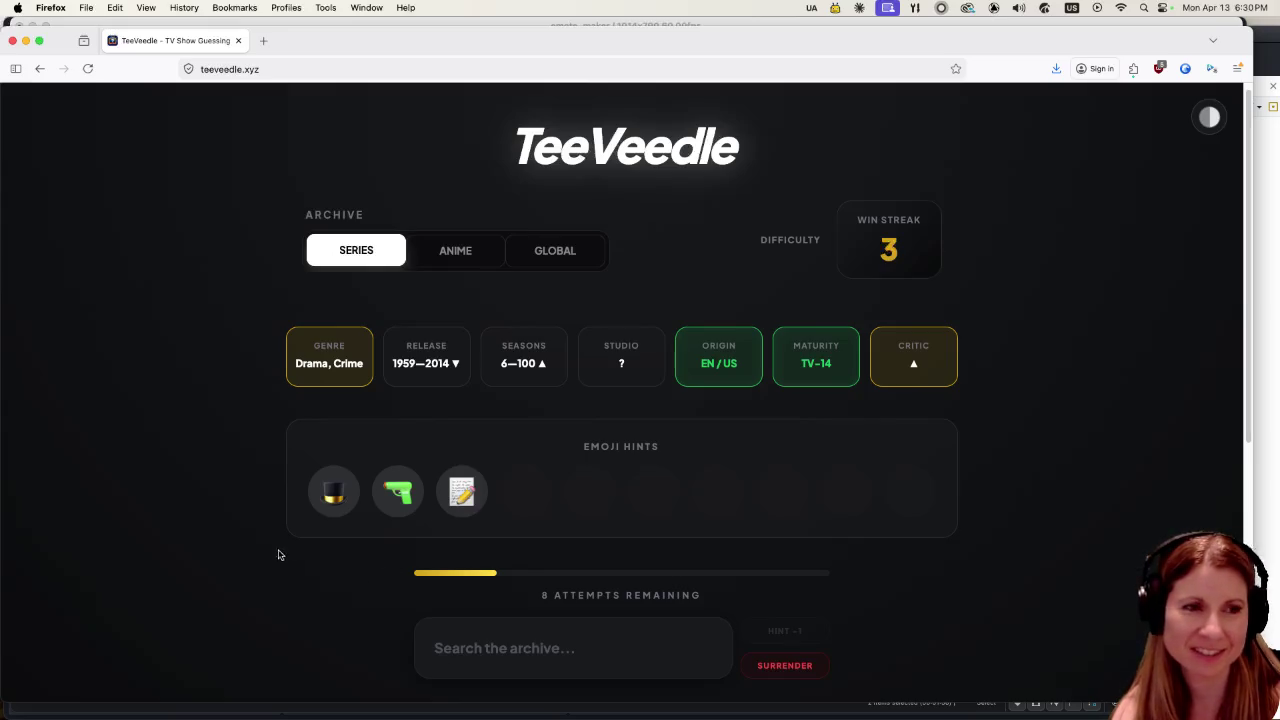
scroll(223, 543, down, 1)
scroll(223, 543, down, 2)
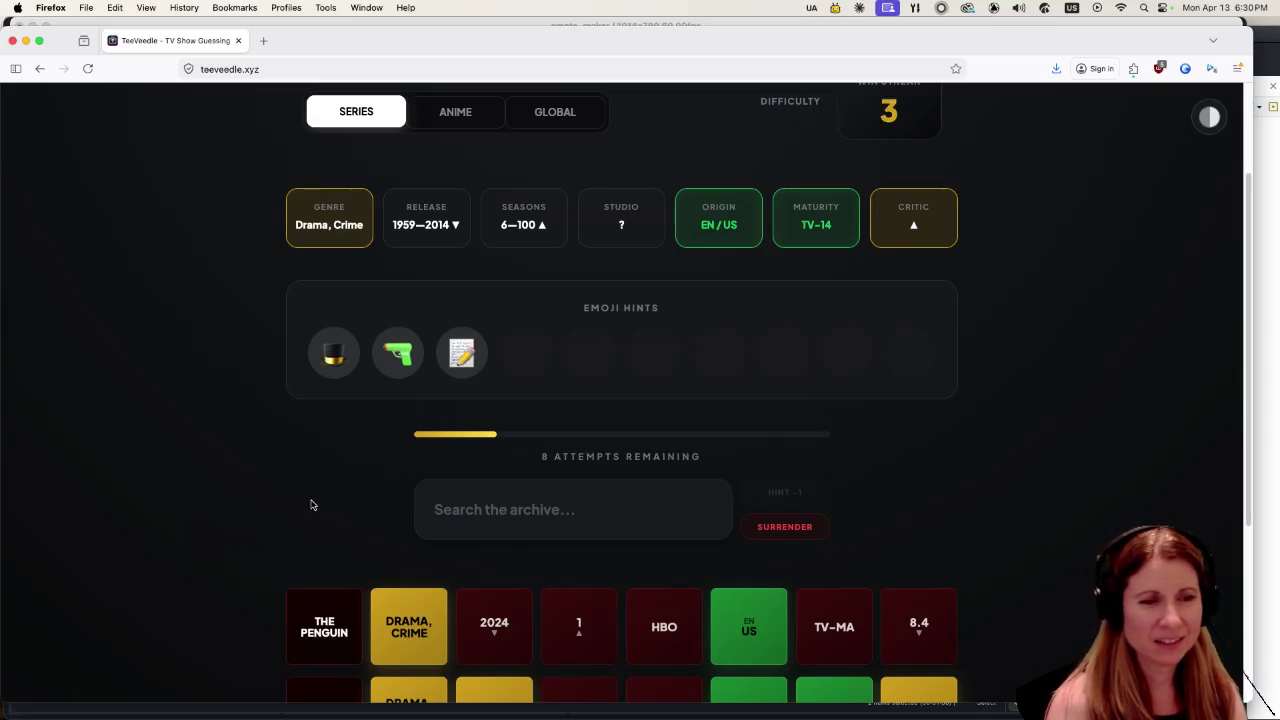
scroll(300, 508, down, 2)
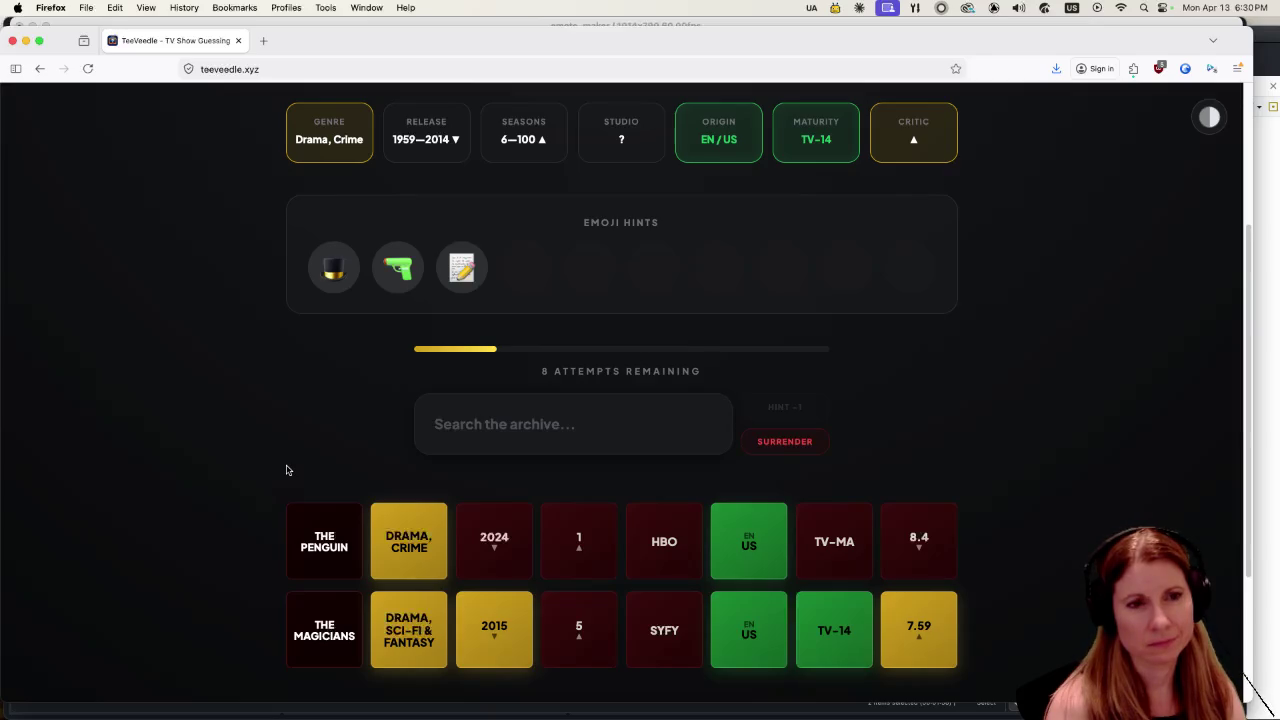
scroll(286, 470, down, 4)
scroll(280, 425, up, 4)
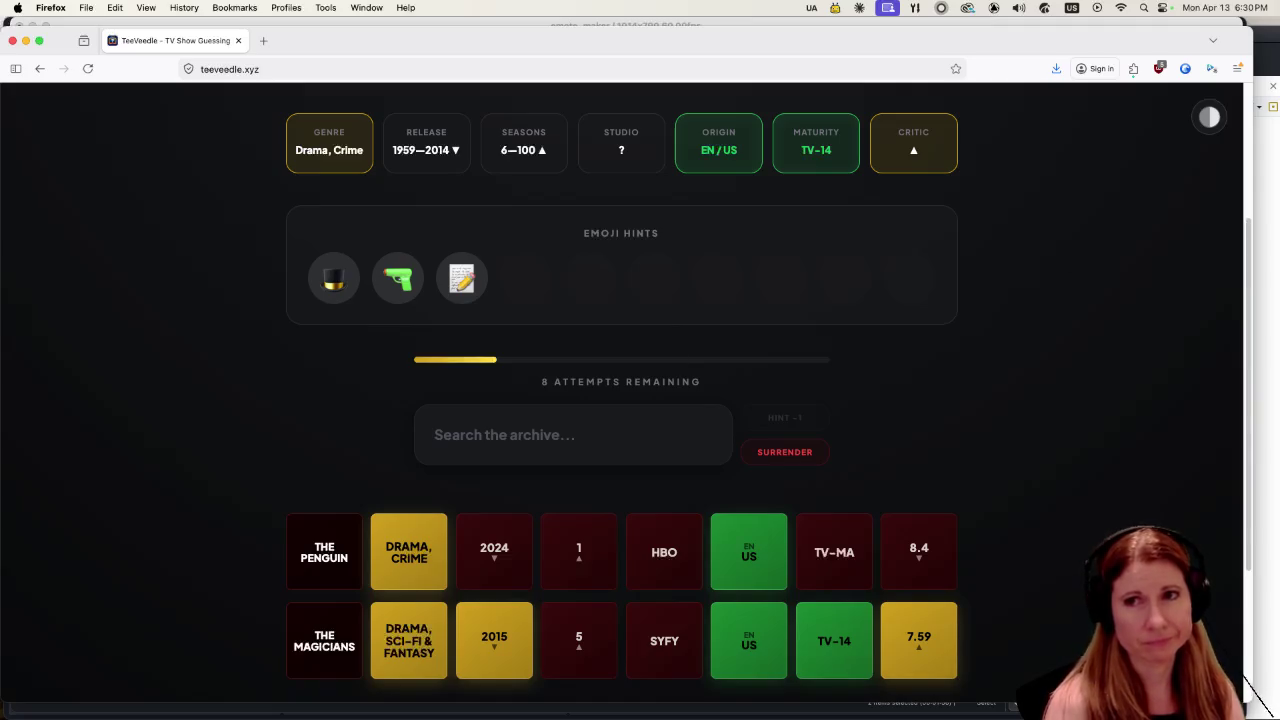
click(1256, 695)
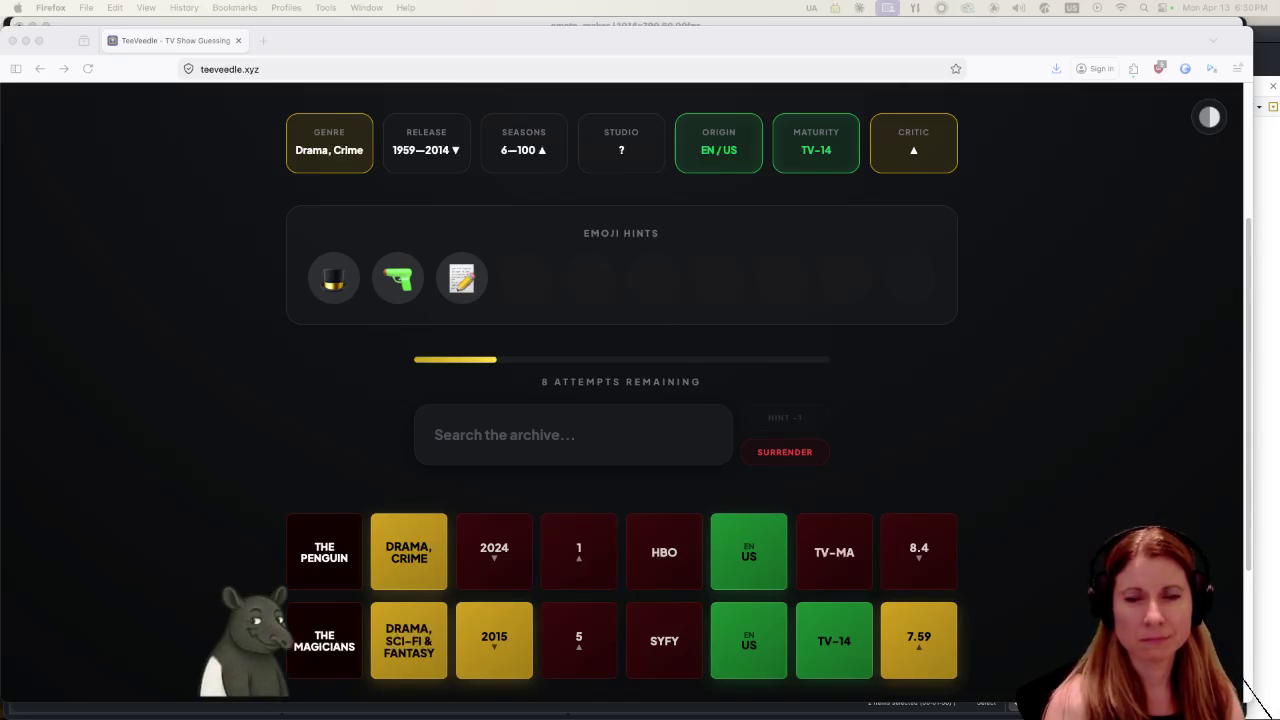
click(547, 437)
click(547, 437)
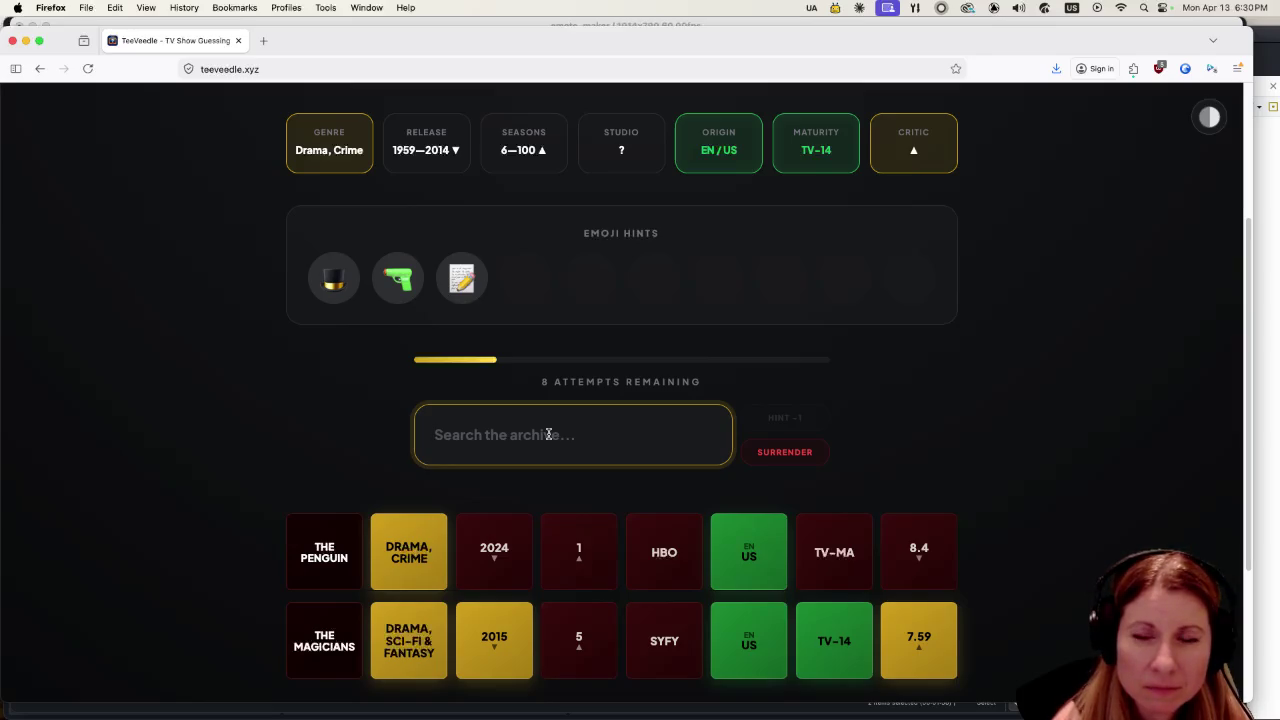
text(peaky)
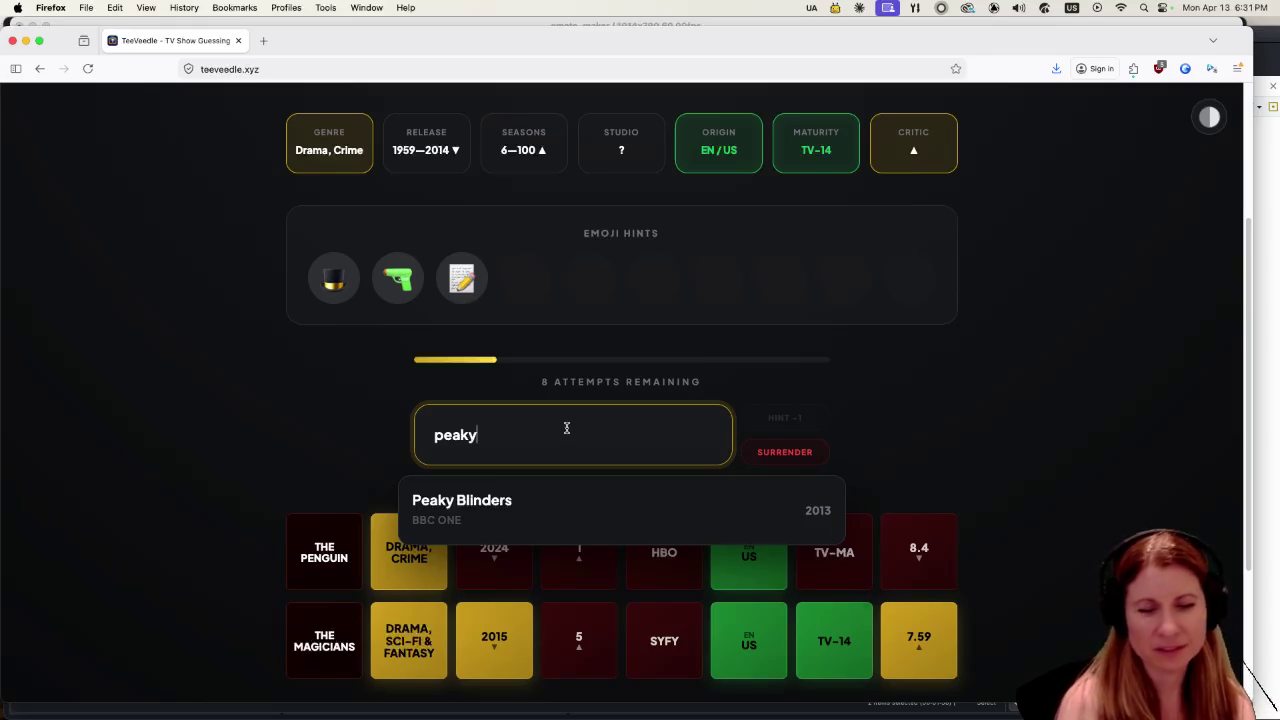
Drop the Peaky Blinders and 'mork' searches and guess Columbo instead.
key(BackSpace)
key(BackSpace)
key(BackSpace)
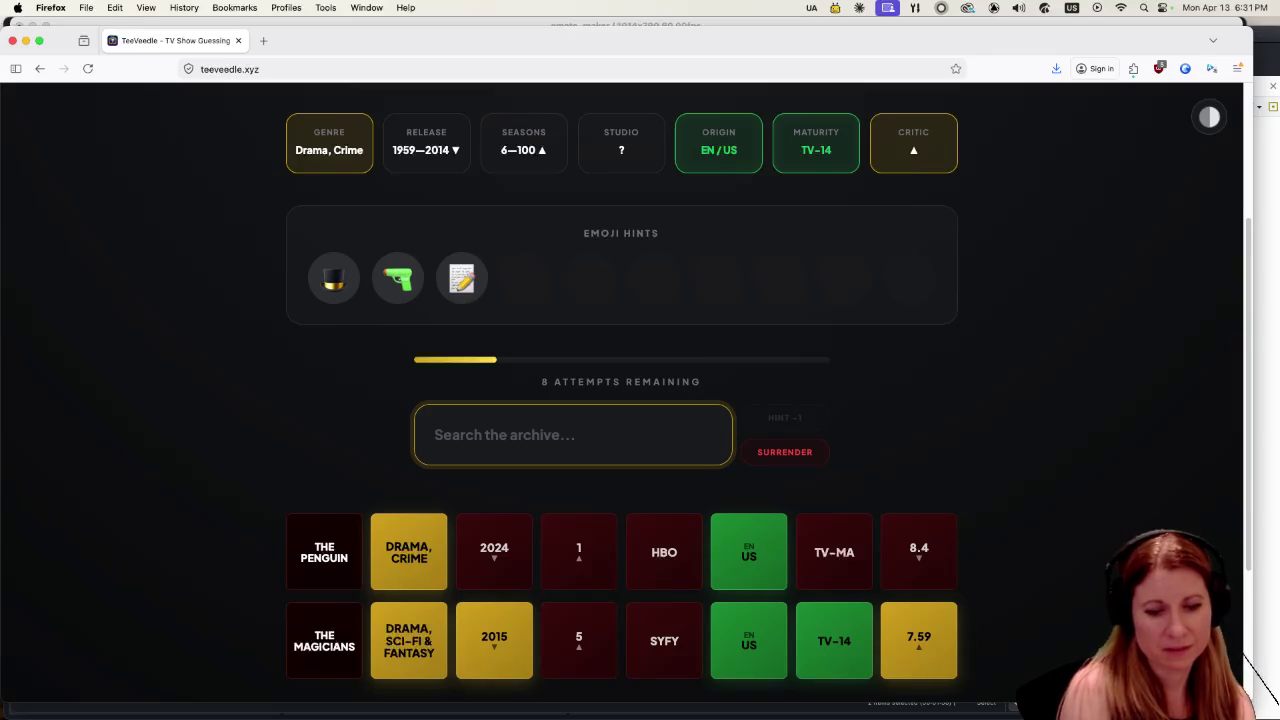
text(mork)
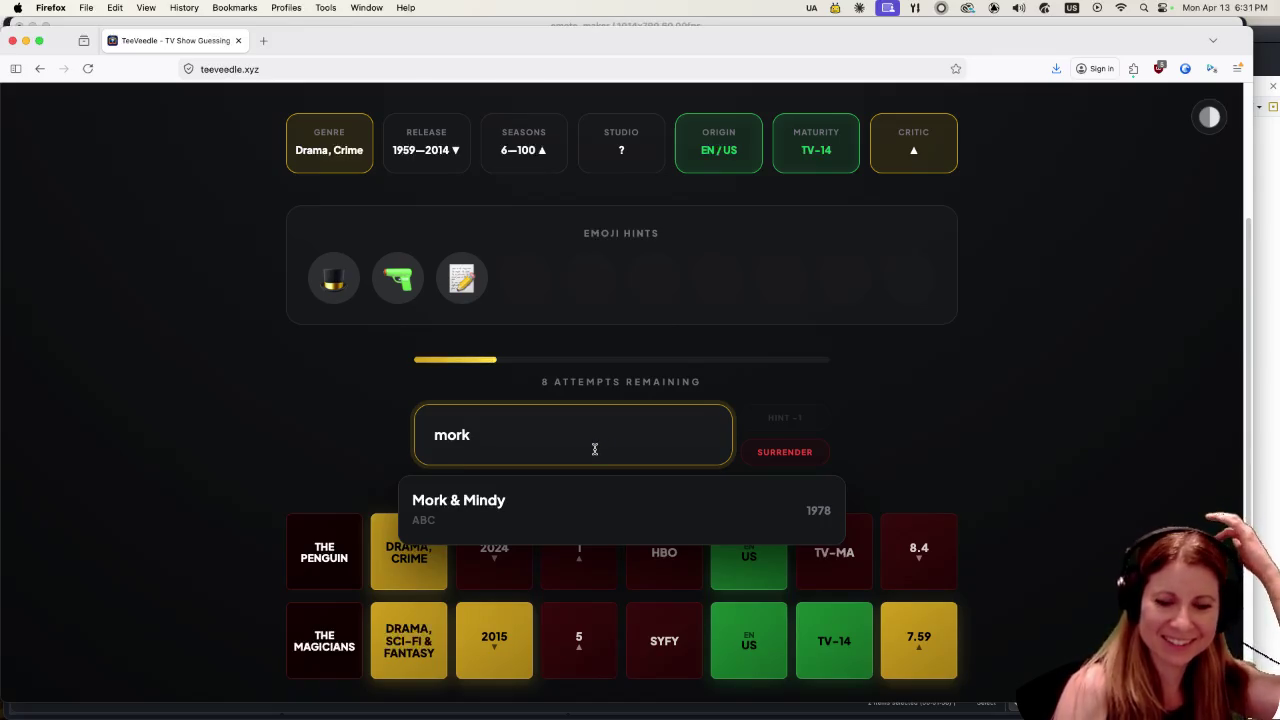
key(BackSpace)
key(BackSpace)
key(BackSpace)
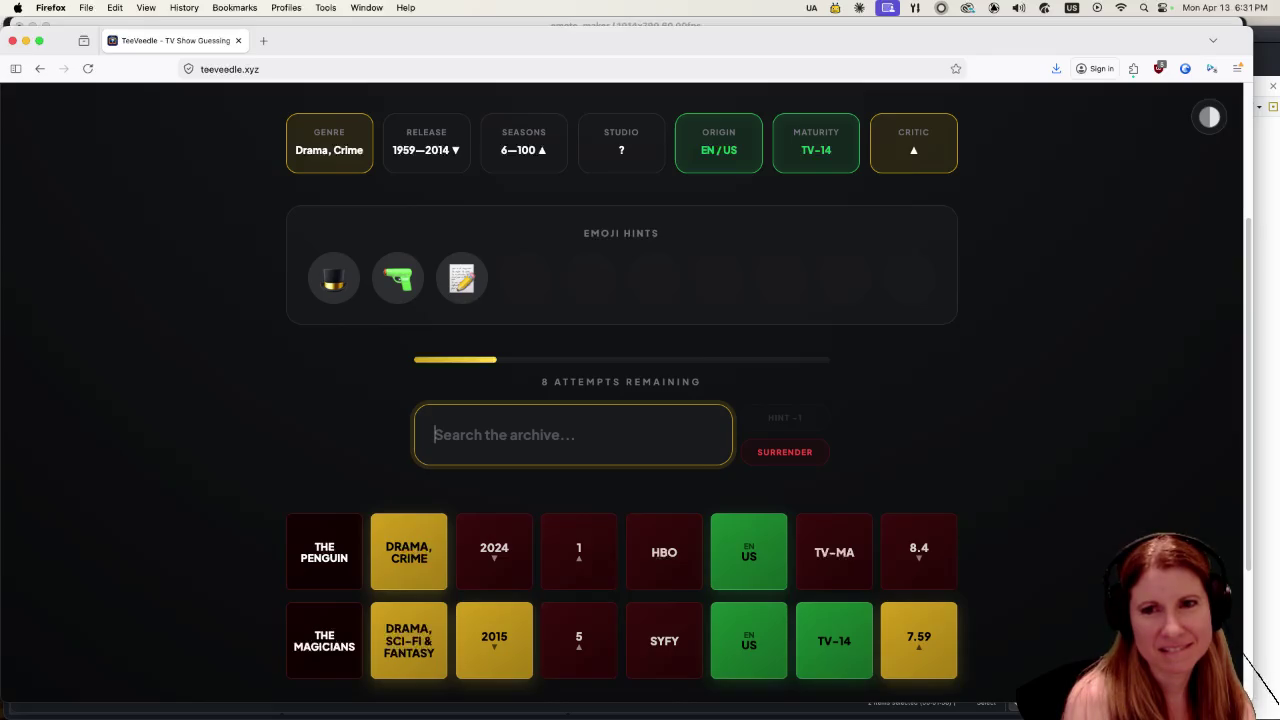
text(columbo)
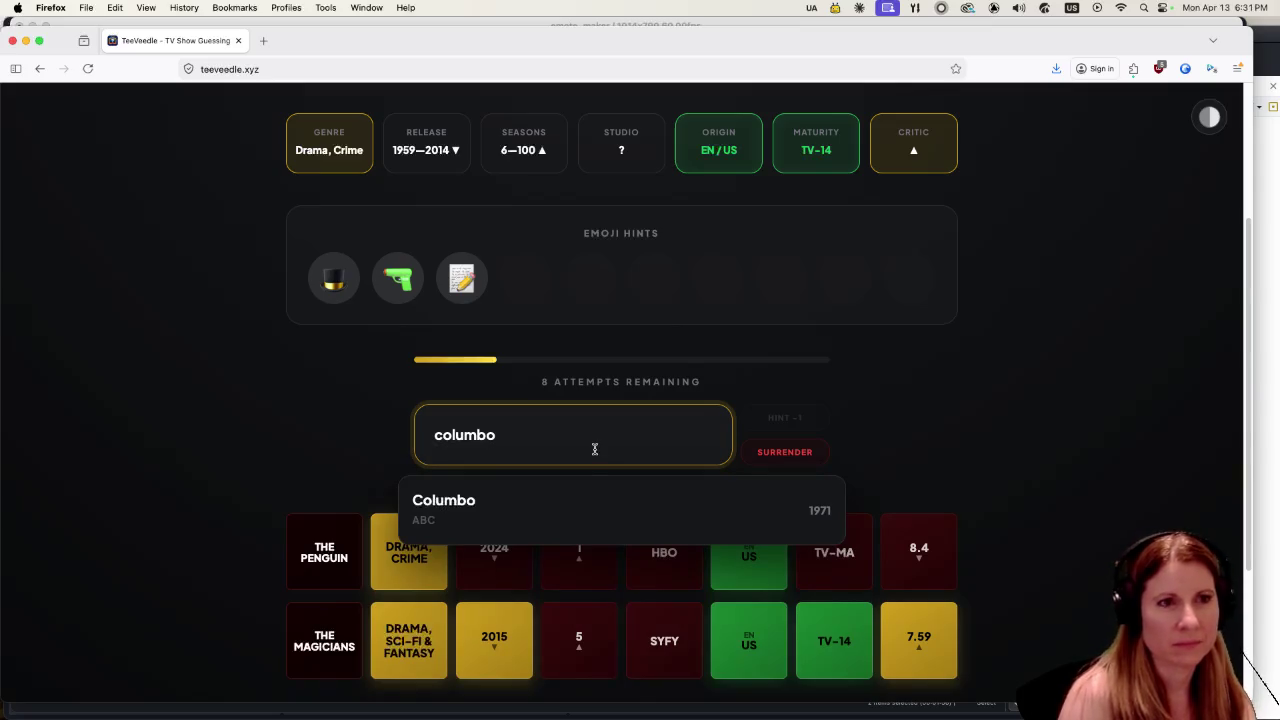
click(580, 508)
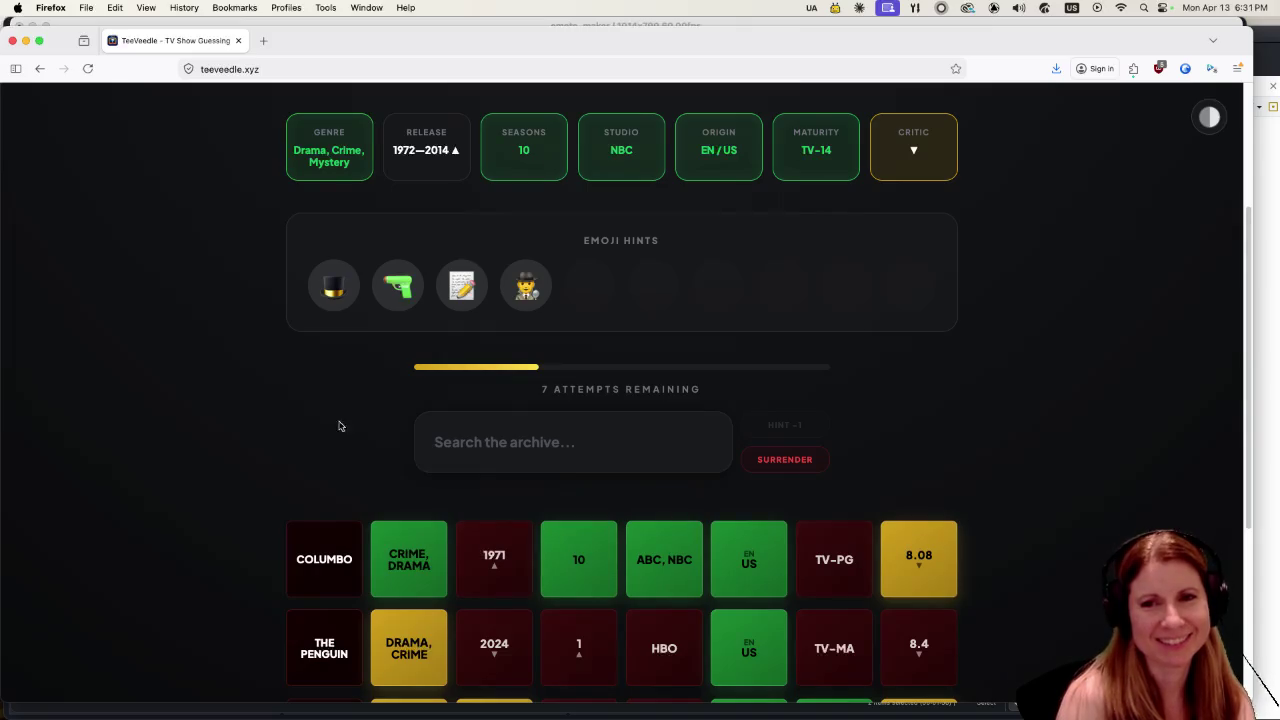
Search 'eleme' and guess Elementary.
click(519, 433)
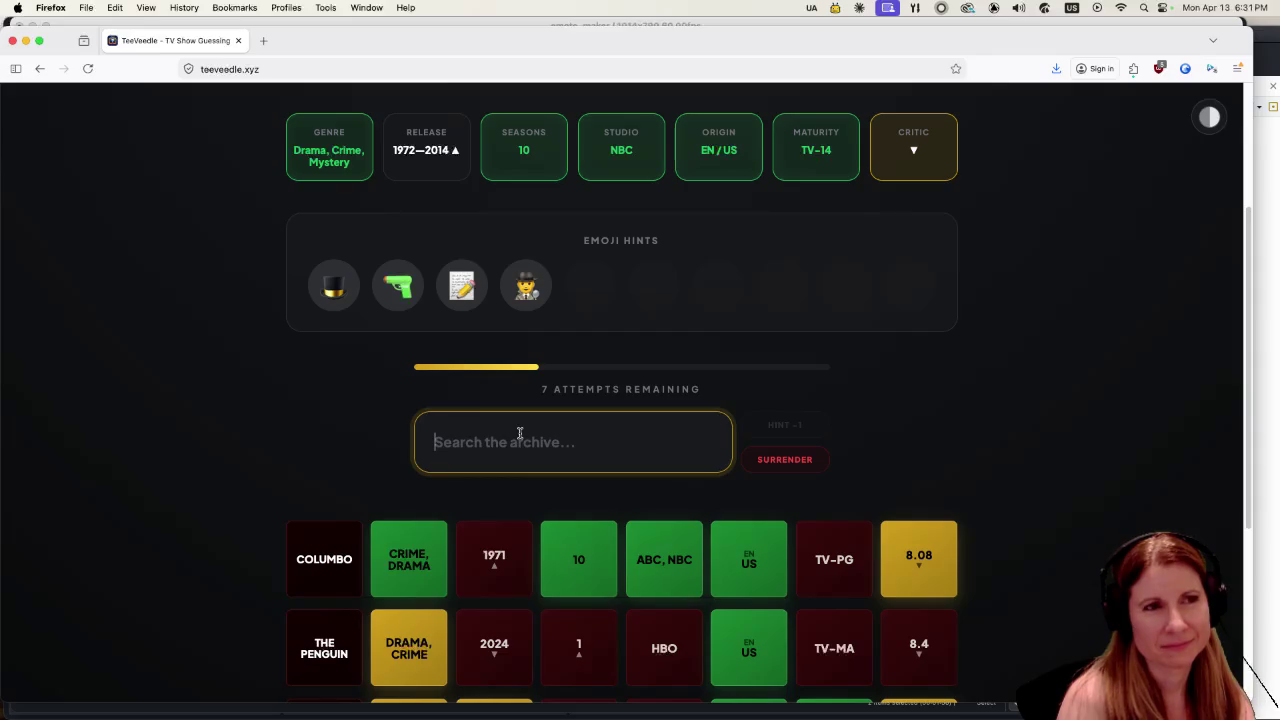
text(eleme)
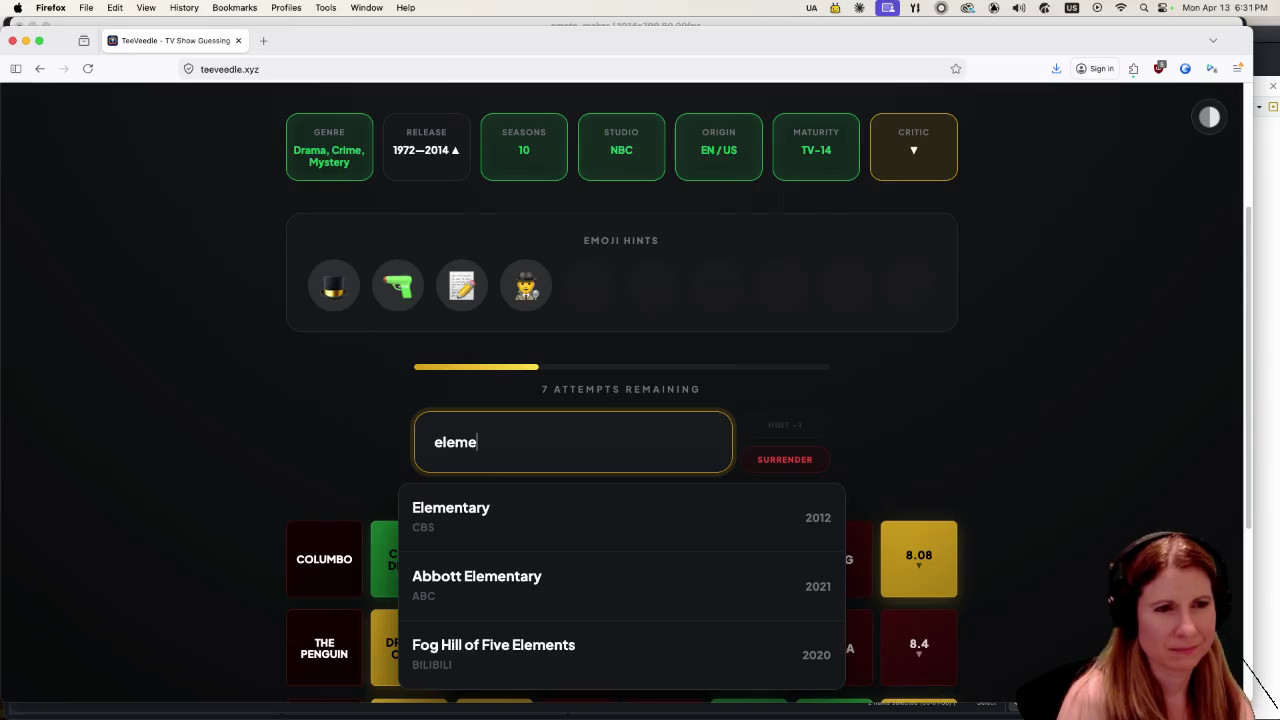
click(615, 509)
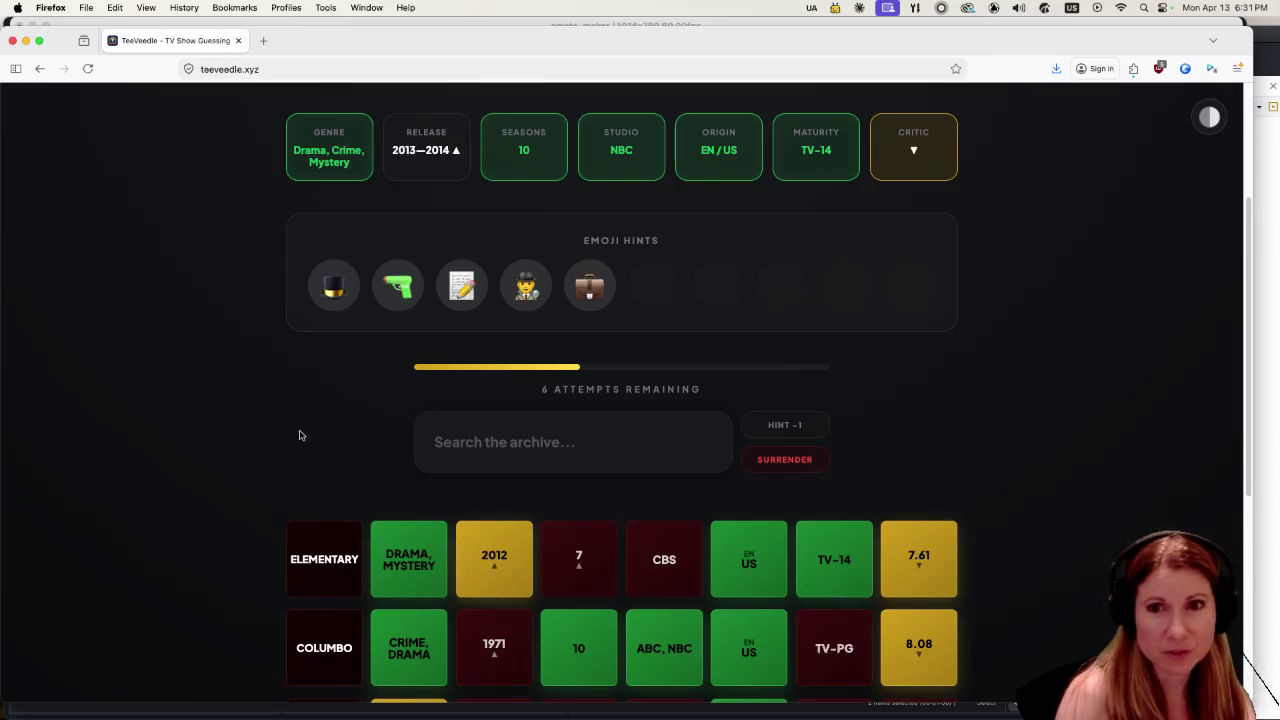
Discard the 'snowfa' and 'nypd' searches, then guess The Blacklist via 'the black'.
click(509, 430)
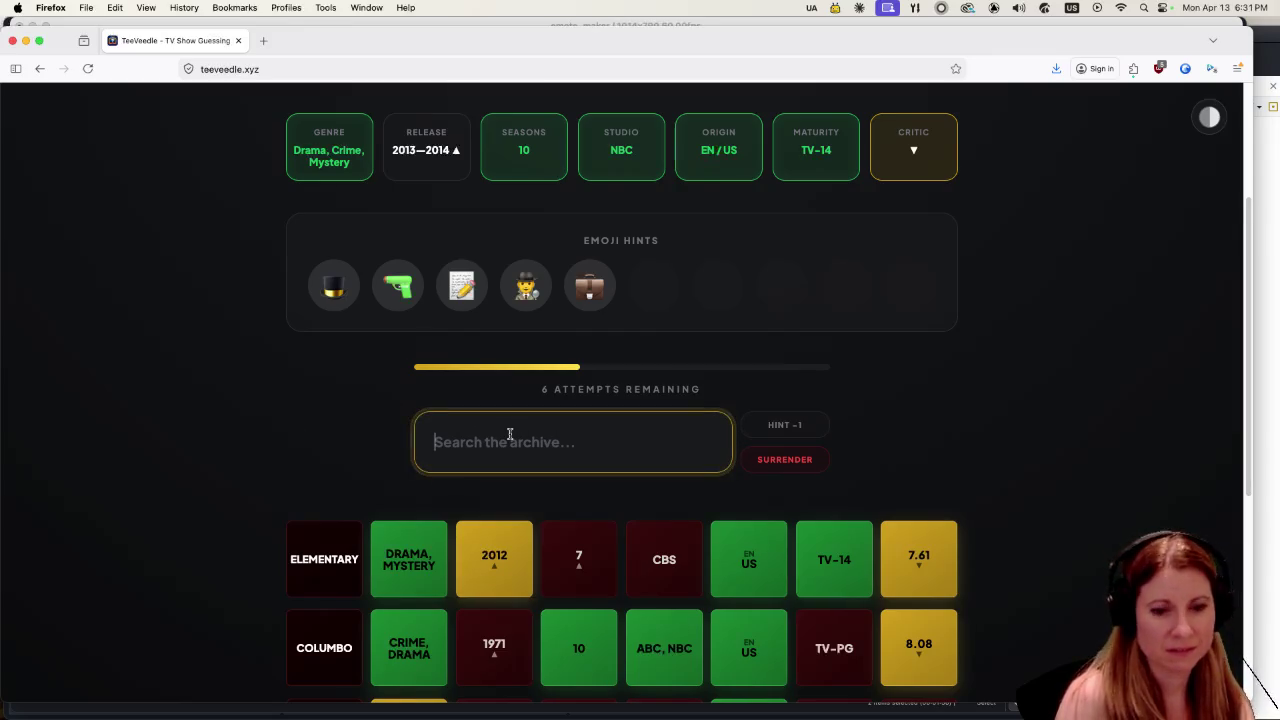
text(snowfa)
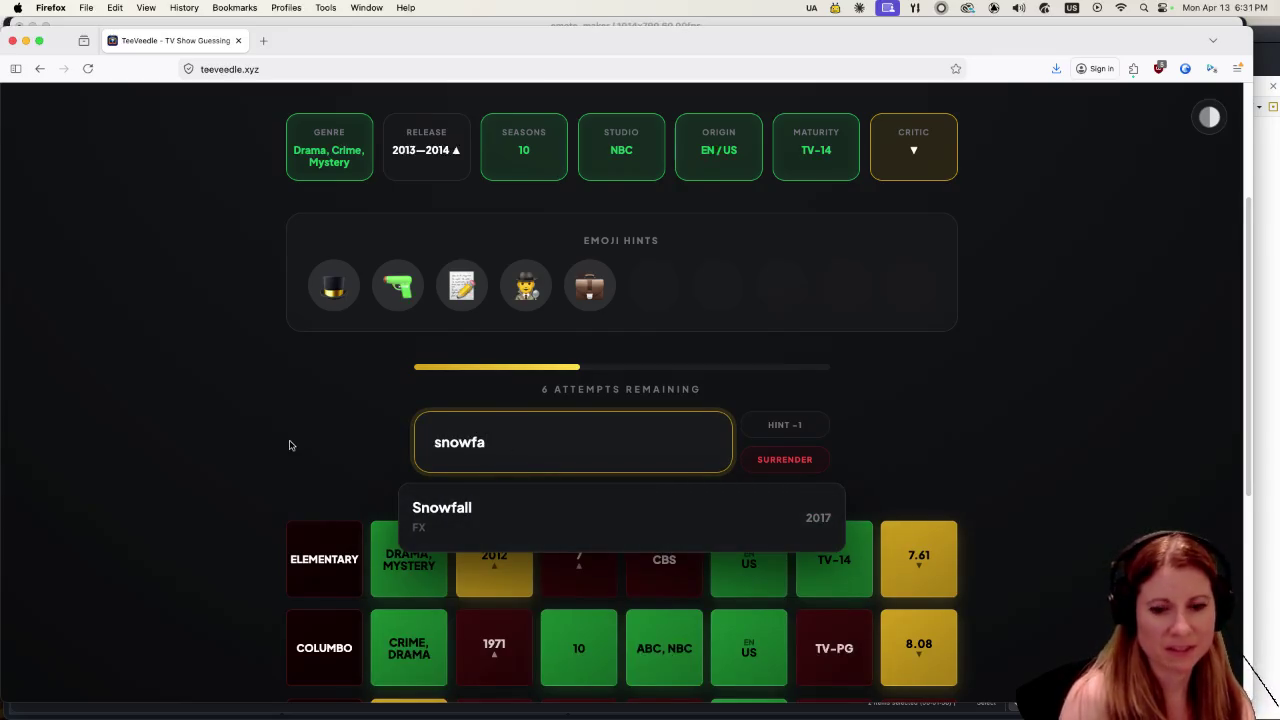
key(BackSpace)
key(BackSpace)
key(BackSpace)
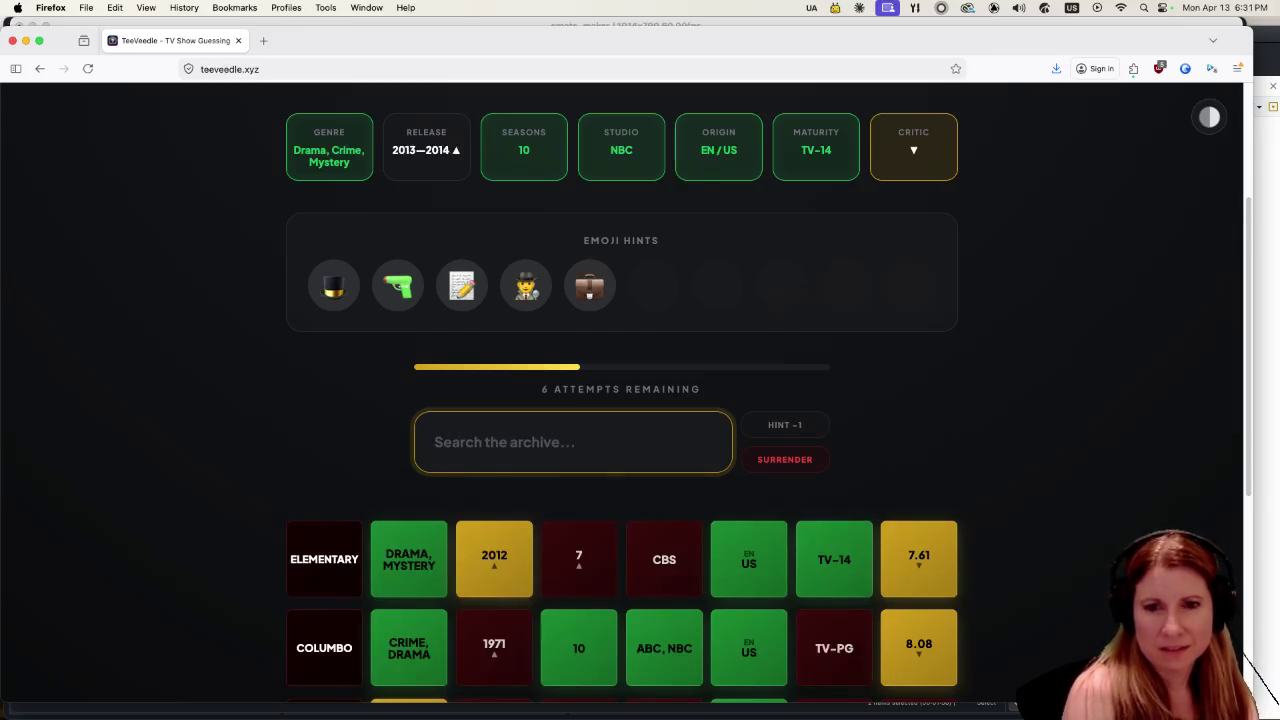
text(nypd)
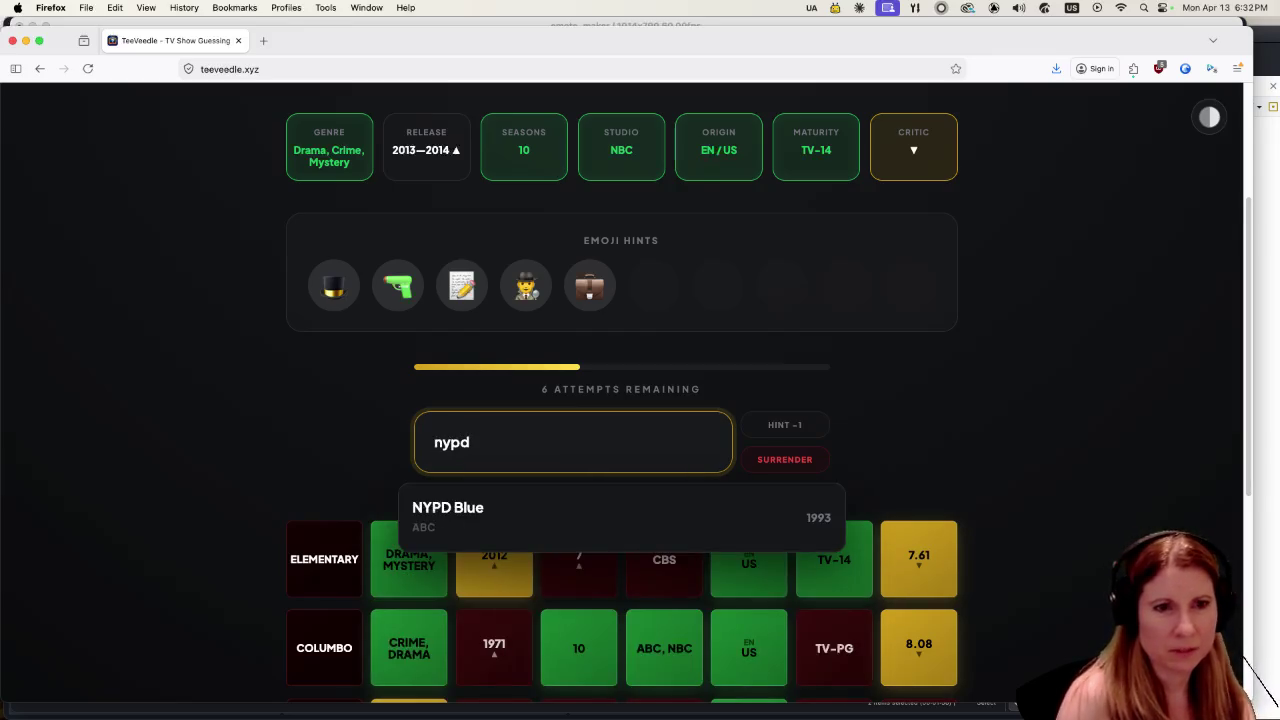
key(BackSpace)
key(BackSpace)
key(BackSpace)
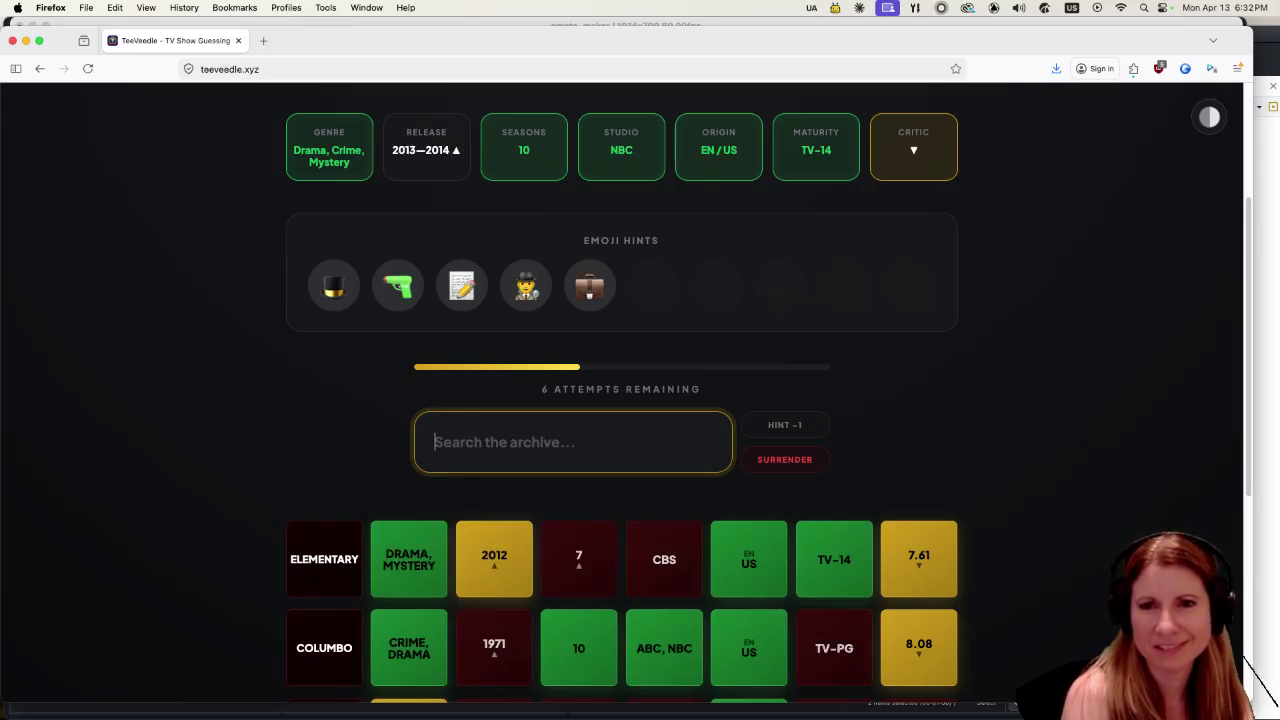
text(the black)
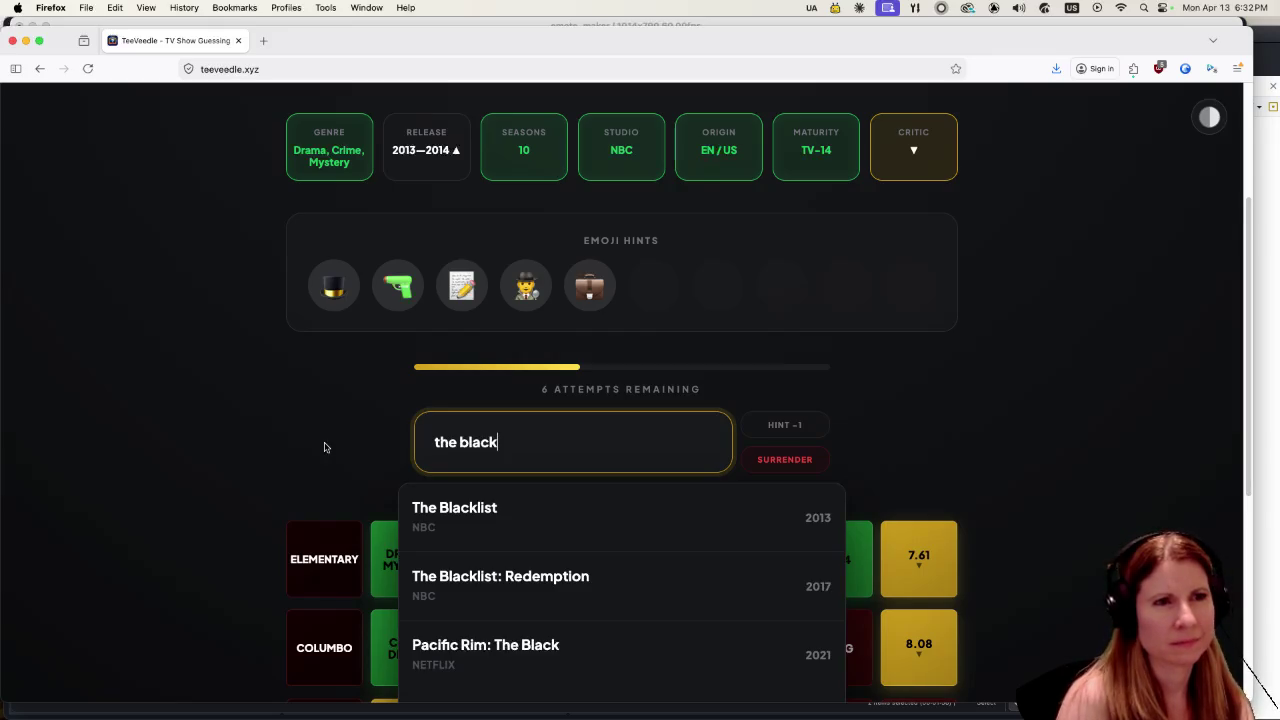
click(402, 480)
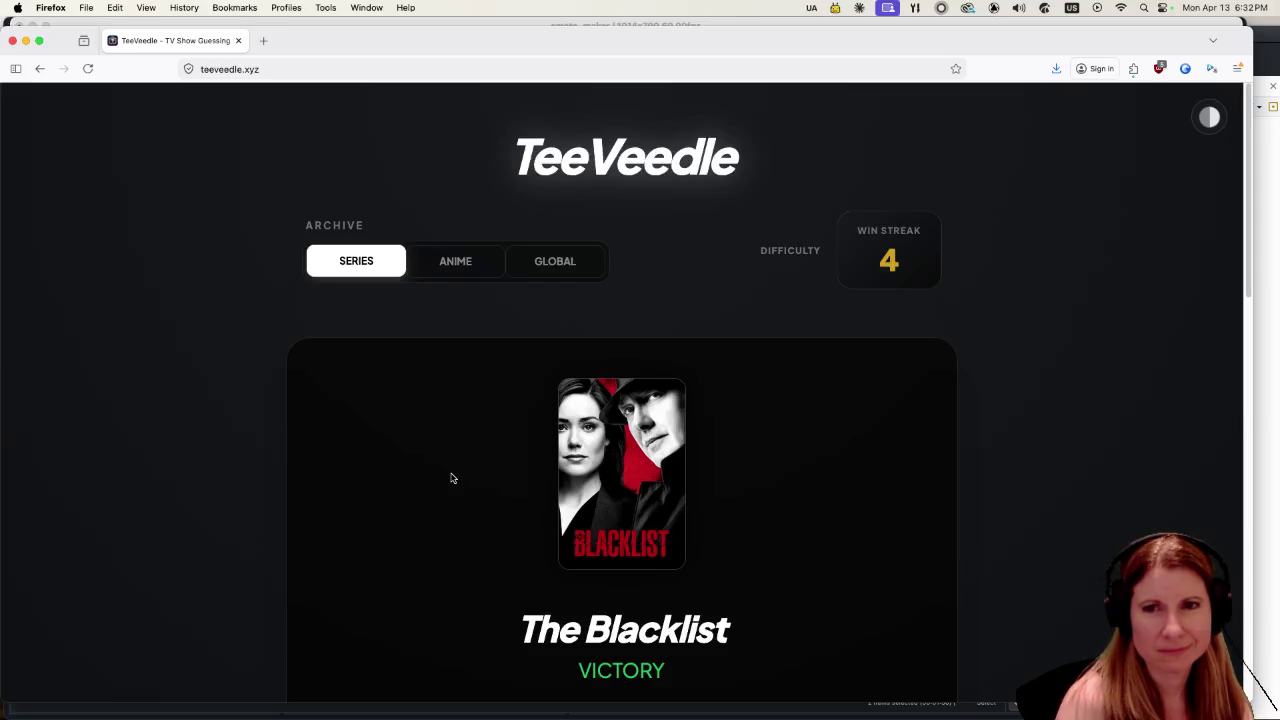
Review The Blacklist's full clue row on the victory screen, then continue to a fresh round.
scroll(440, 478, down, 5)
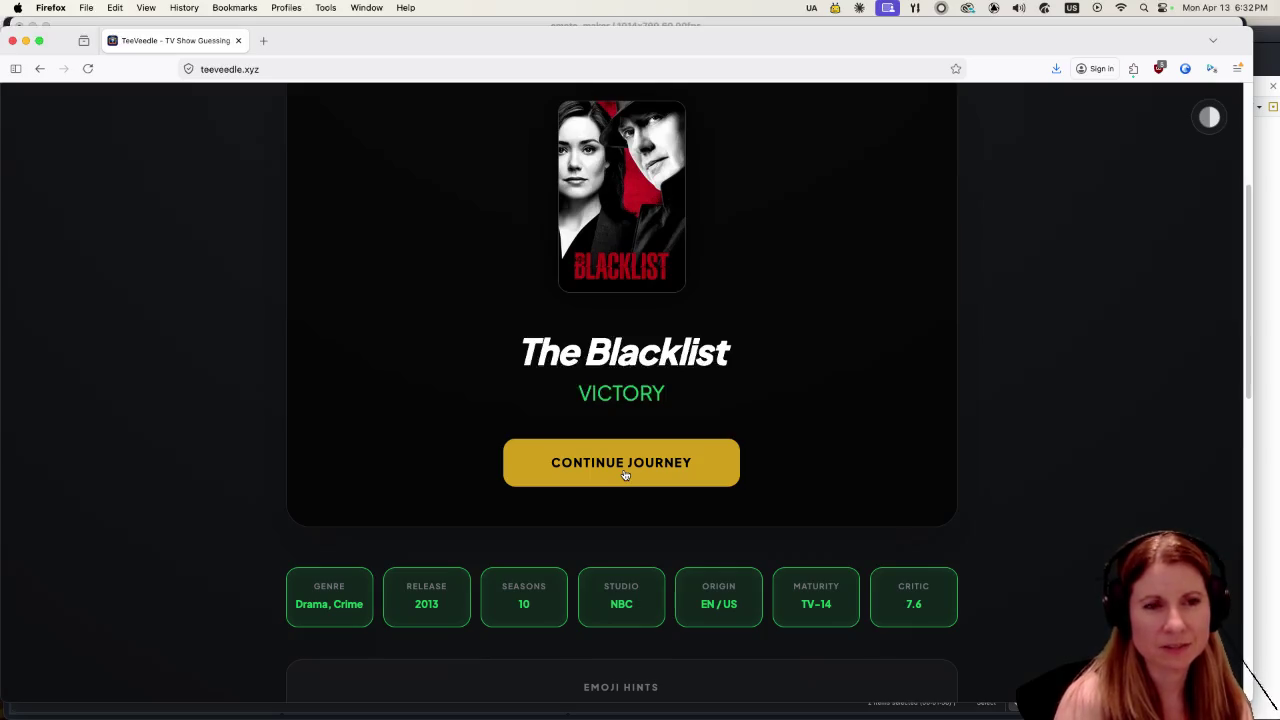
click(624, 476)
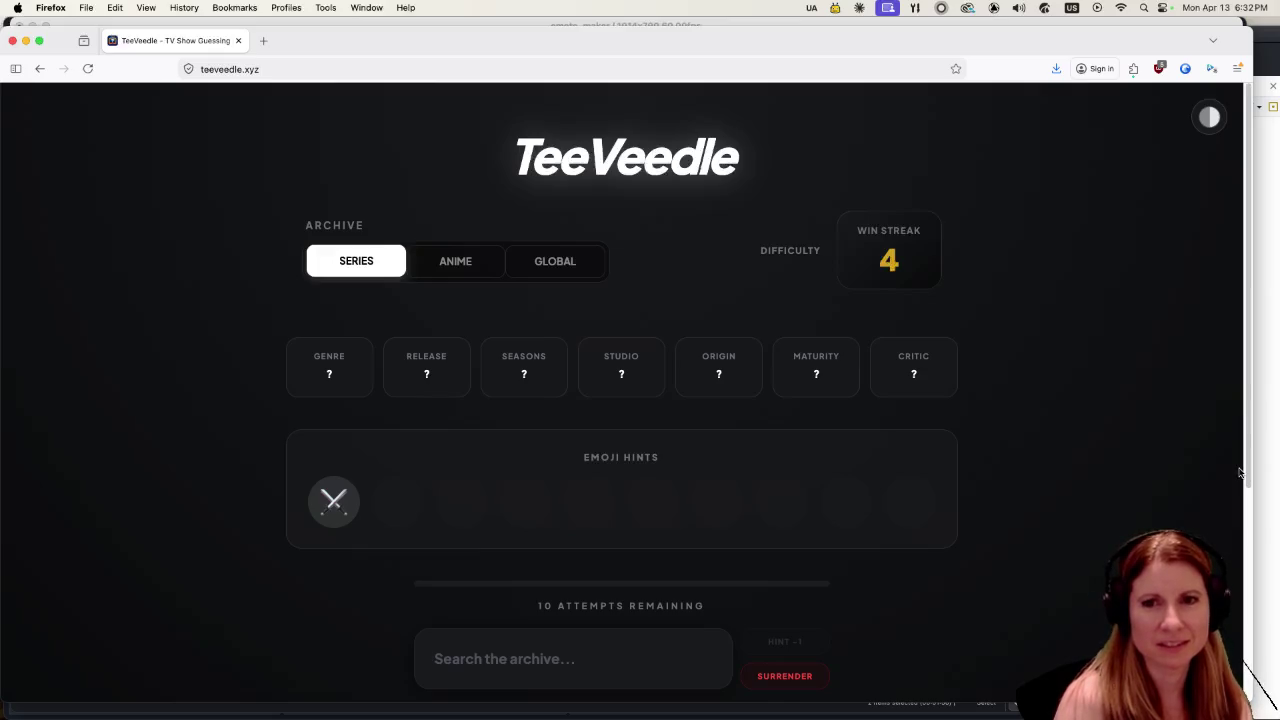
Search 'star' and guess Star Wars: The Clone Wars, then check the victory screen showing win streak 5.
scroll(700, 500, down, 2)
click(614, 557)
scroll(300, 550, down, 1)
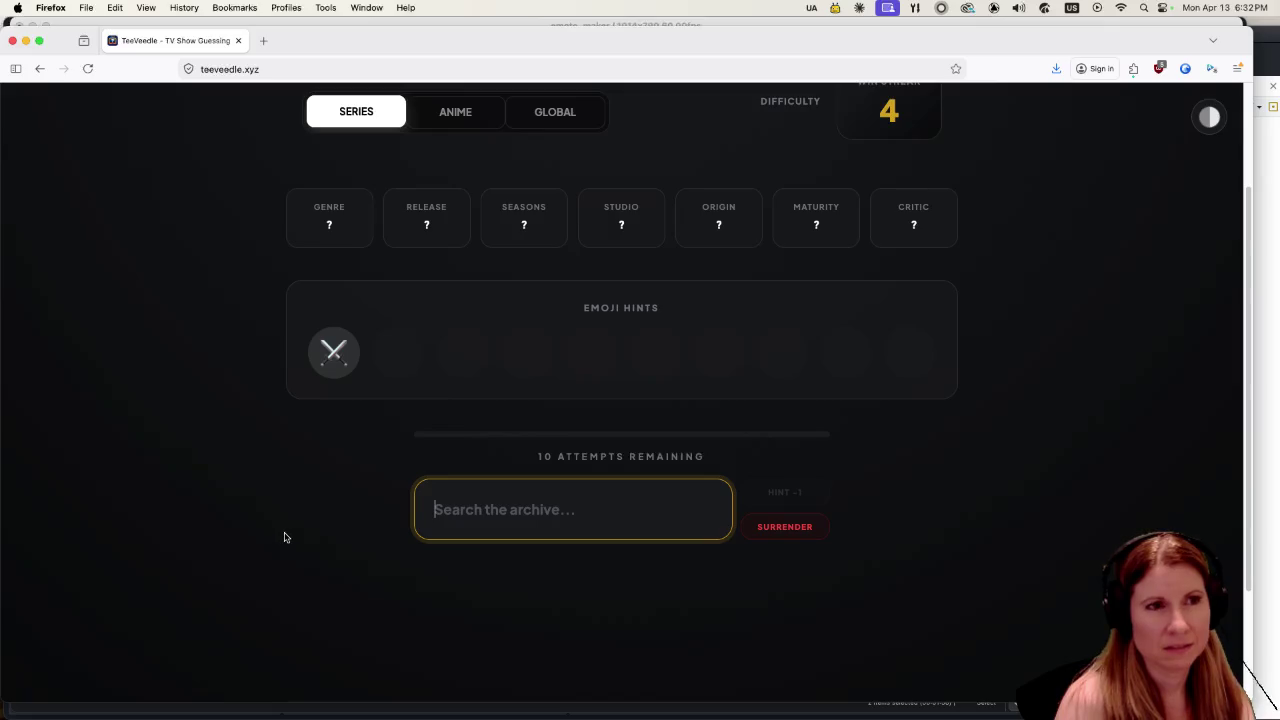
text(sy)
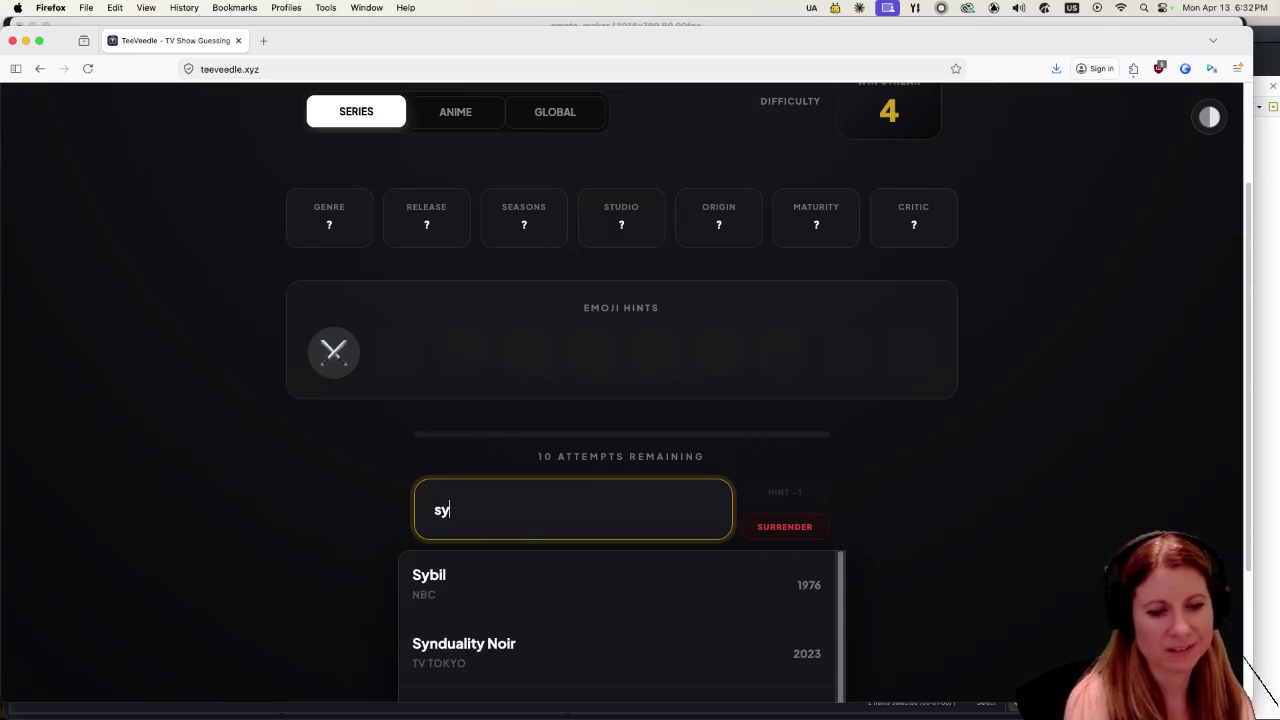
key(BackSpace)
text(tar)
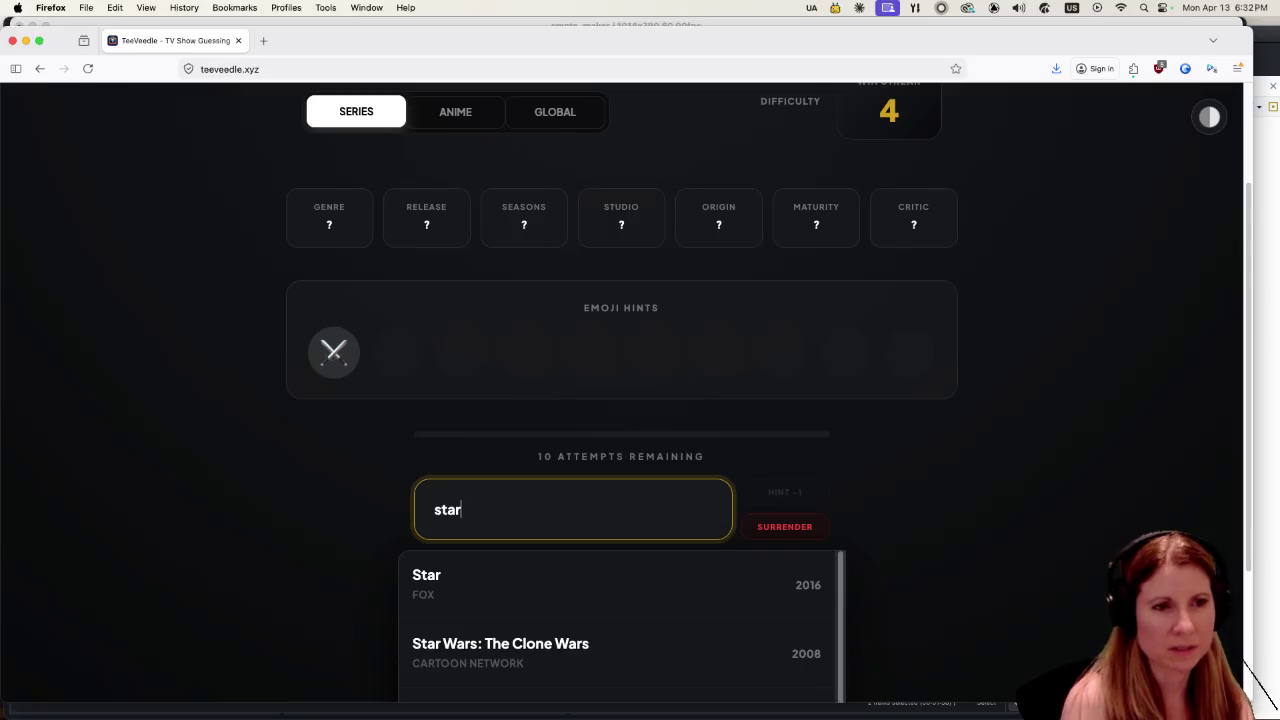
click(600, 668)
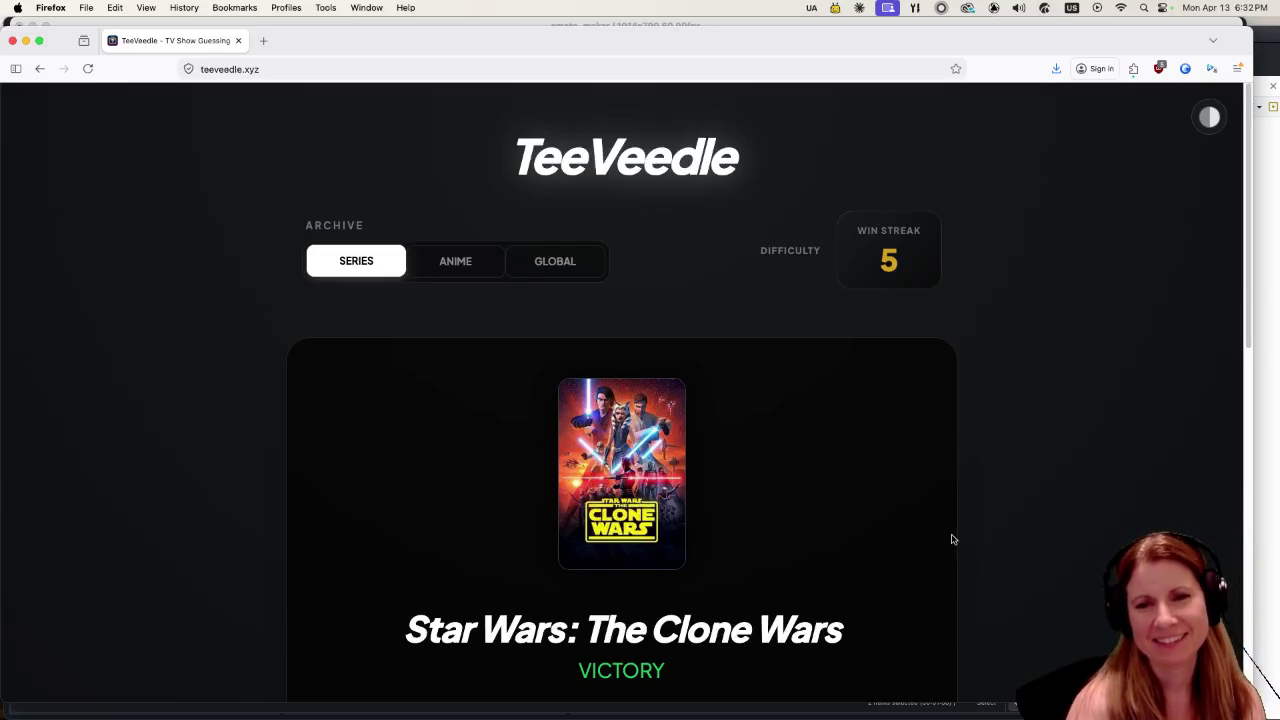
scroll(908, 513, down, 2)
scroll(903, 514, down, 4)
scroll(897, 526, up, 4)
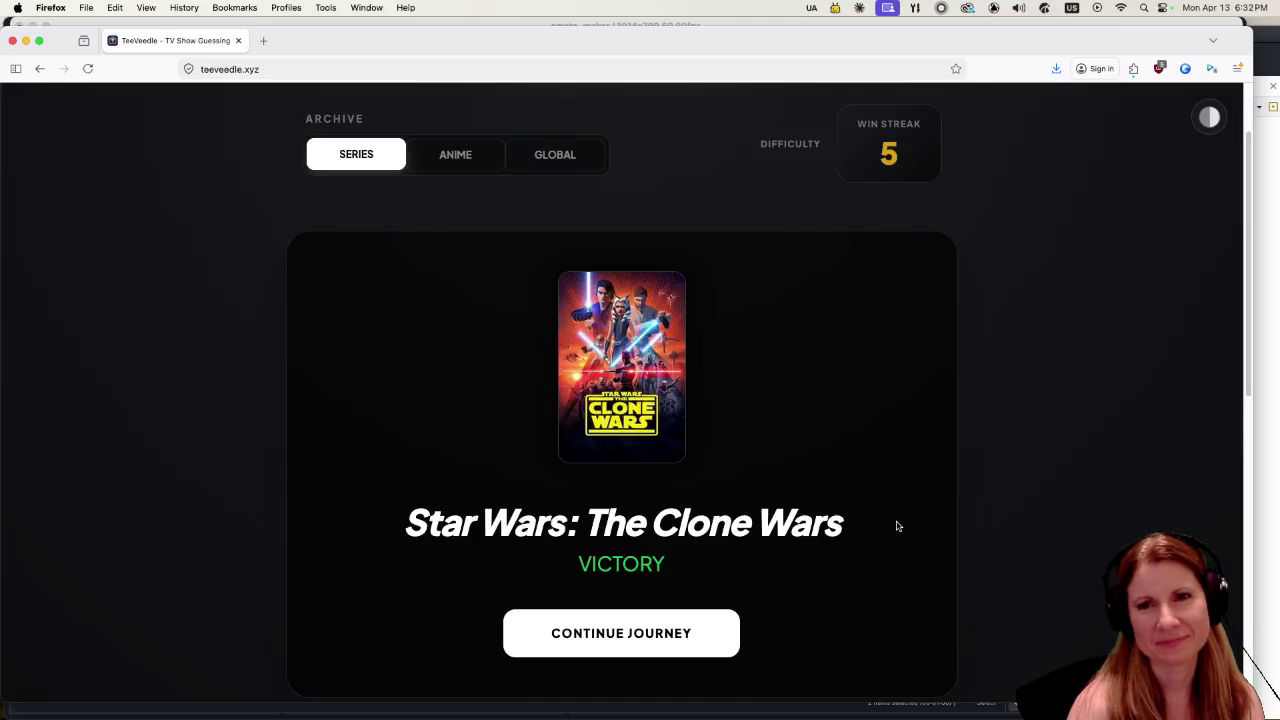
scroll(897, 526, down, 4)
Start the sixth round and guess Teletubbies (search 'tele') and Lost (search 'lost').
click(664, 468)
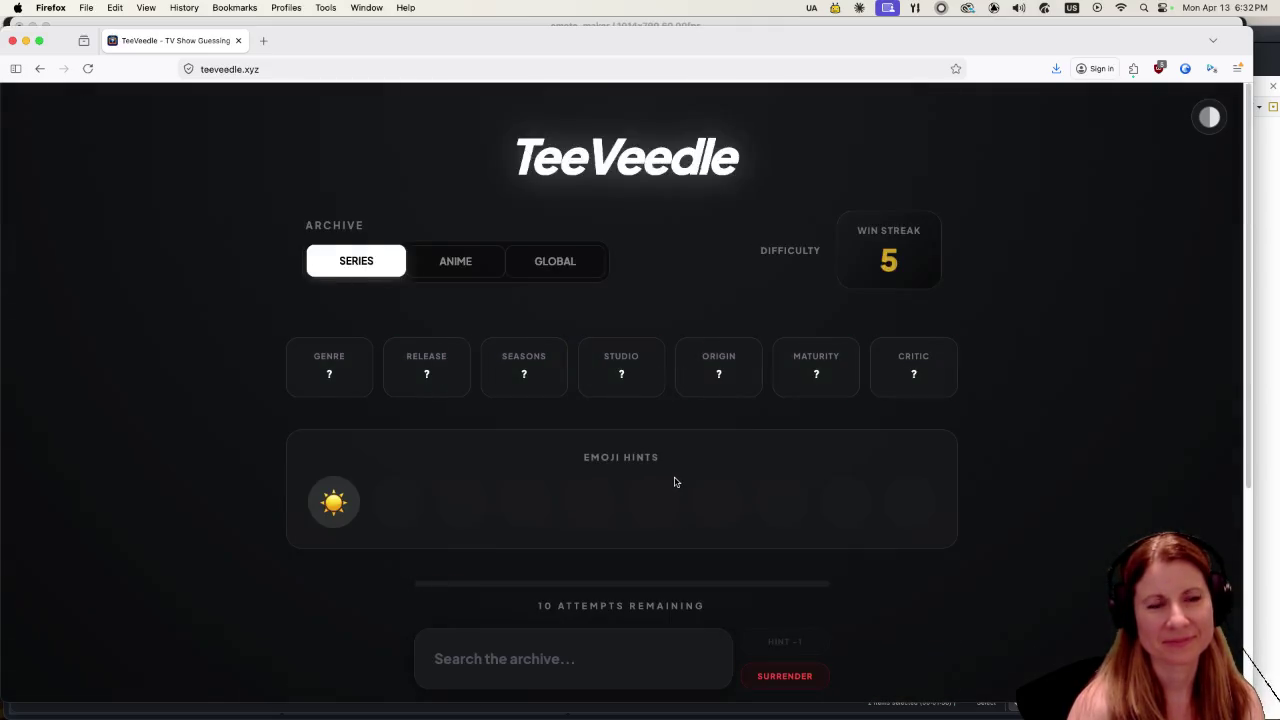
scroll(670, 478, down, 2)
click(571, 562)
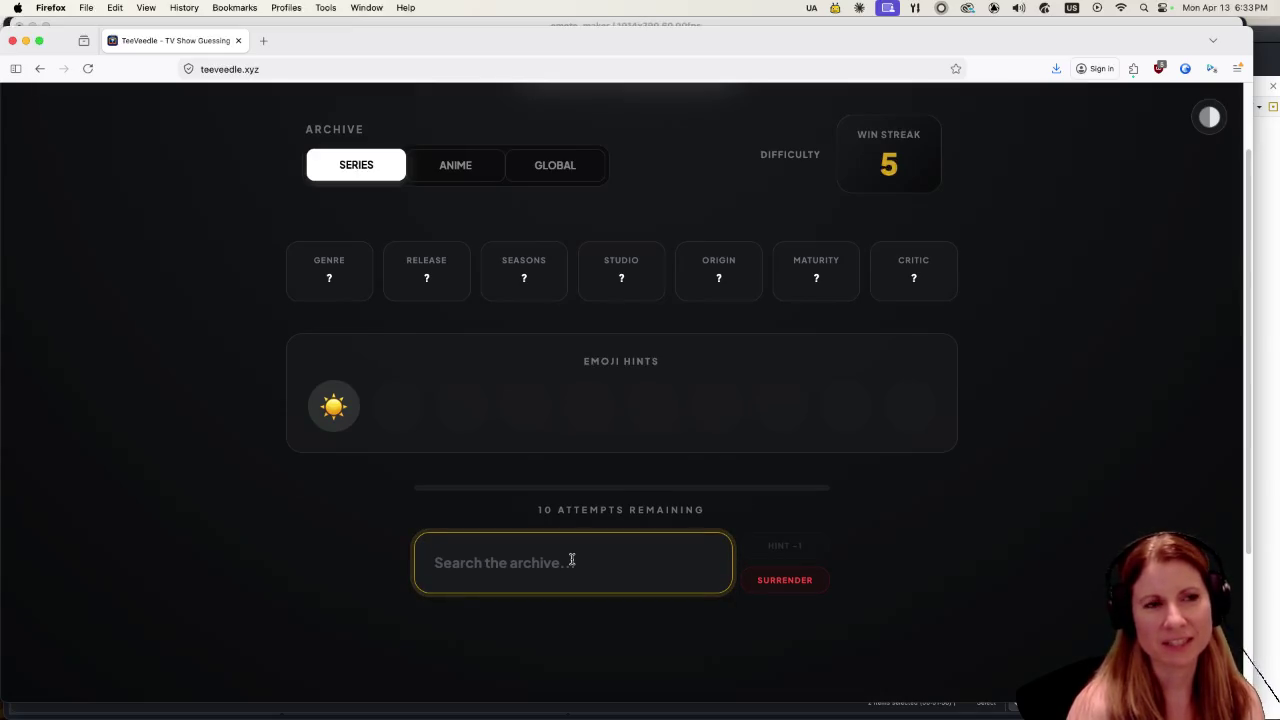
text(tele)
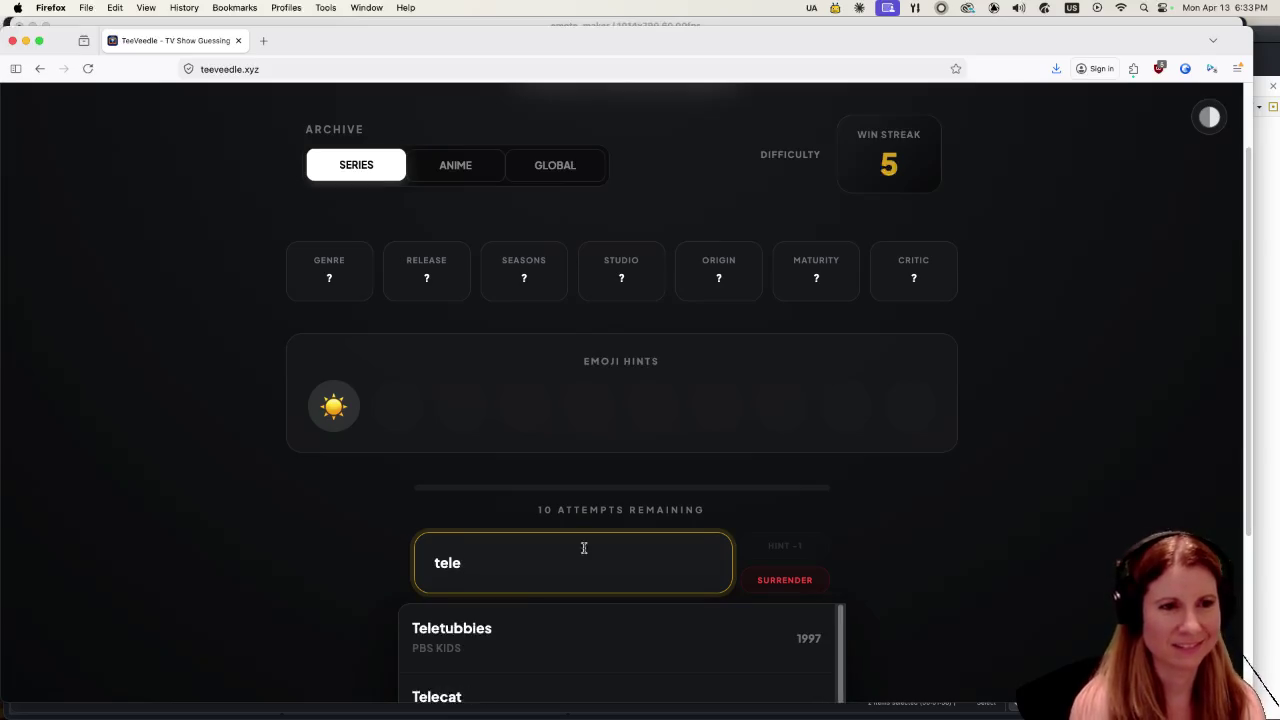
click(563, 630)
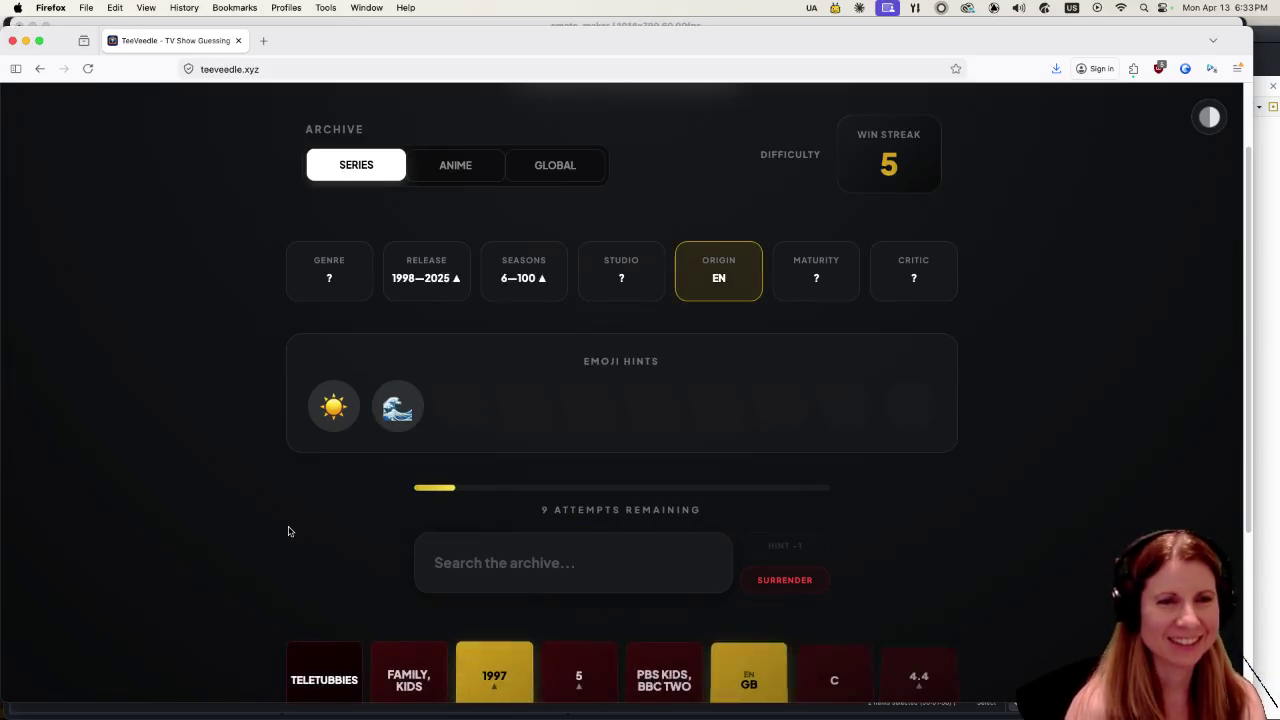
click(488, 567)
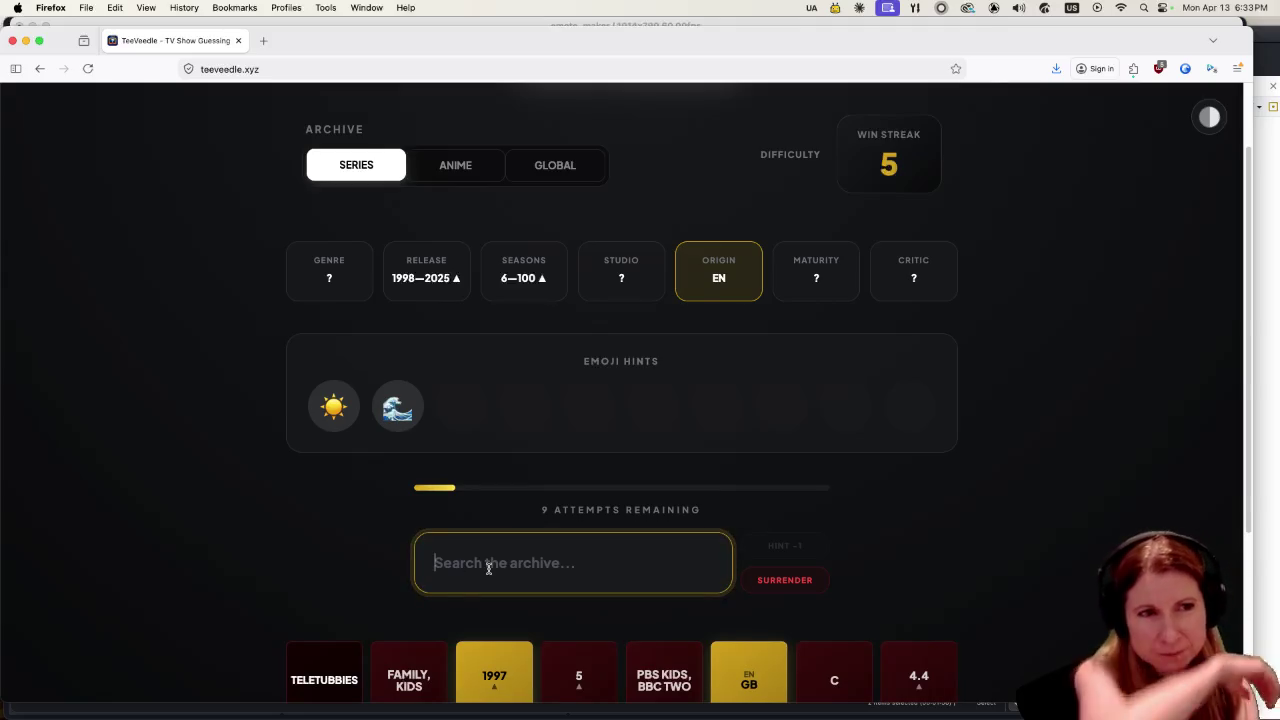
text(lost)
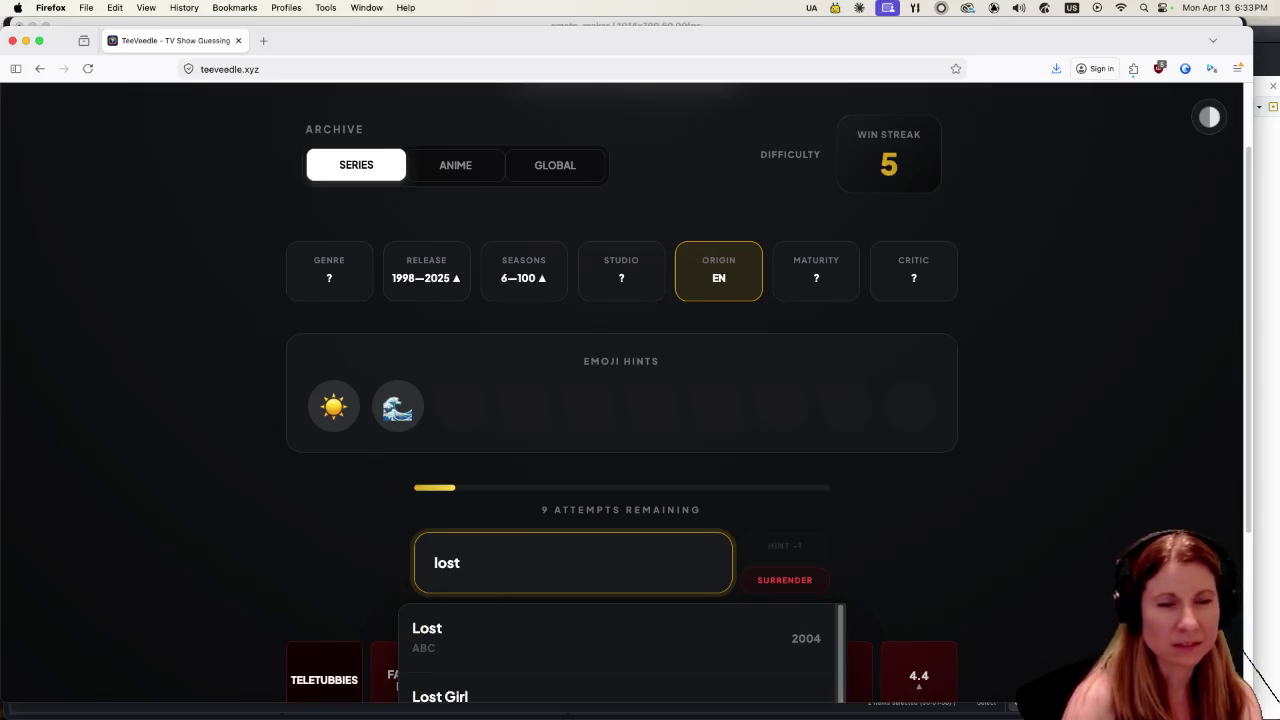
click(549, 650)
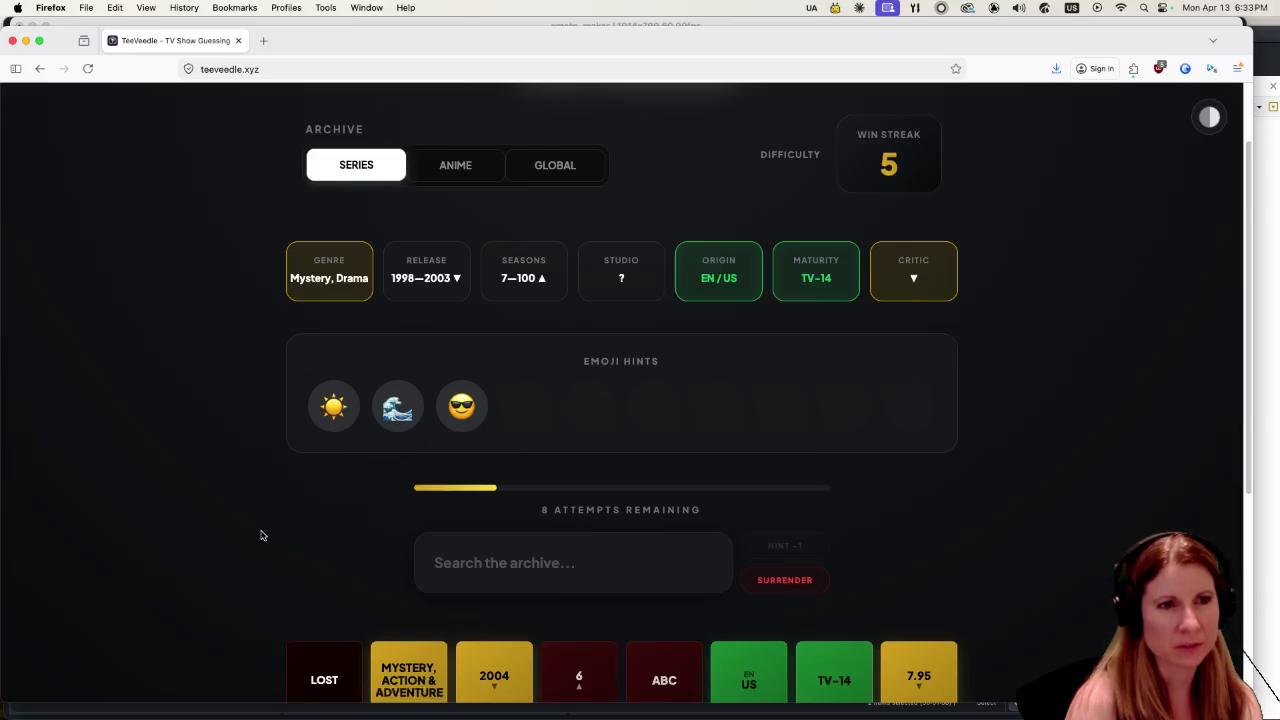
Type 'miami' in the guess box, review the clues, then erase the search text.
click(553, 549)
text(m)
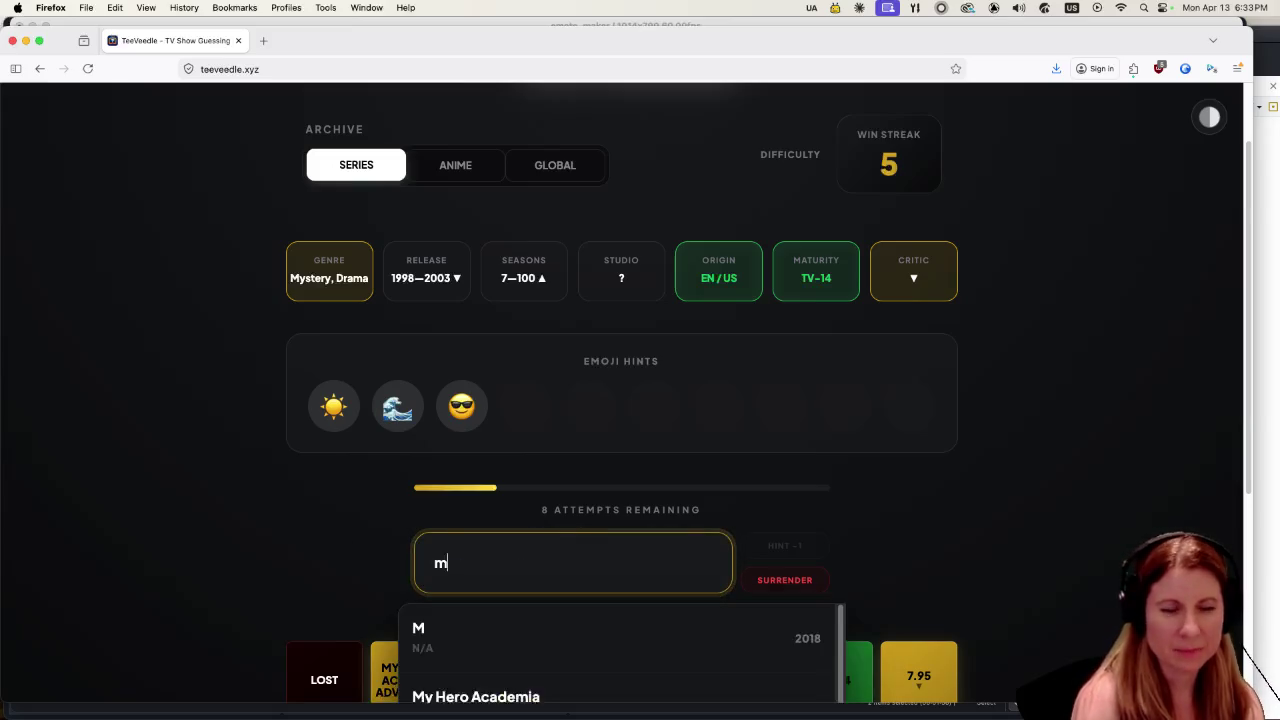
text(iami)
scroll(518, 526, down, 2)
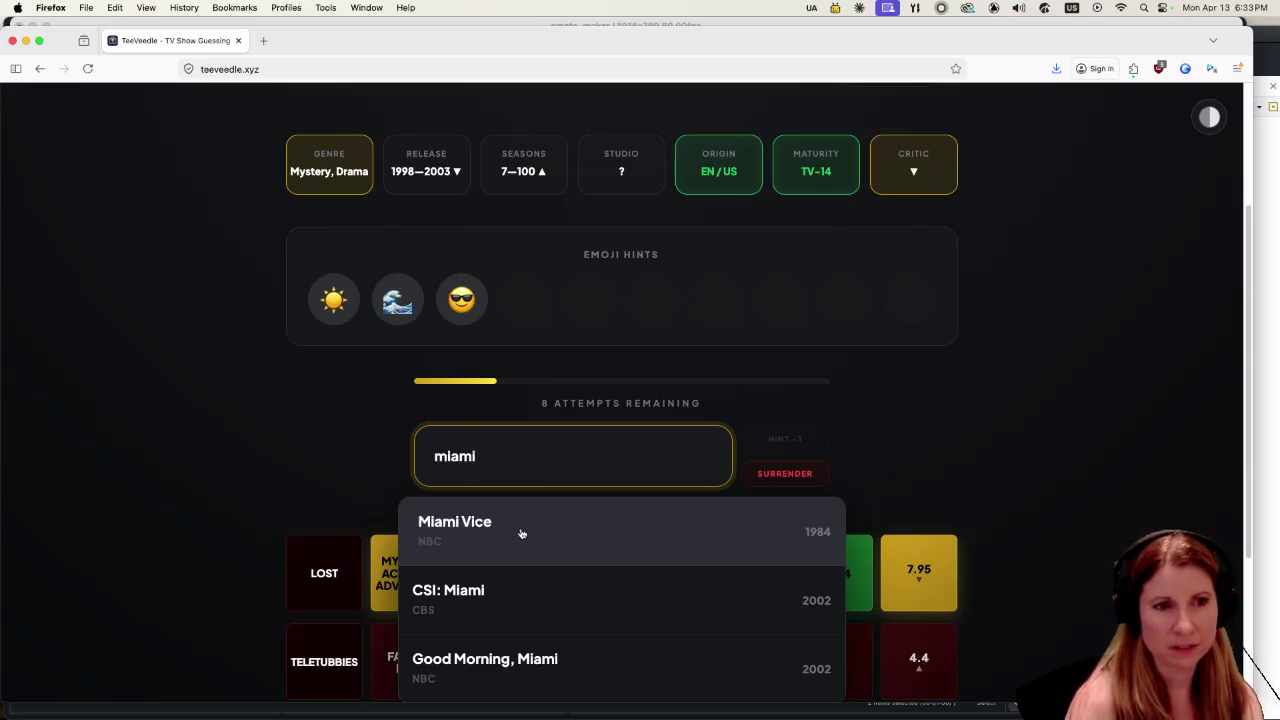
scroll(519, 535, down, 2)
scroll(515, 546, up, 2)
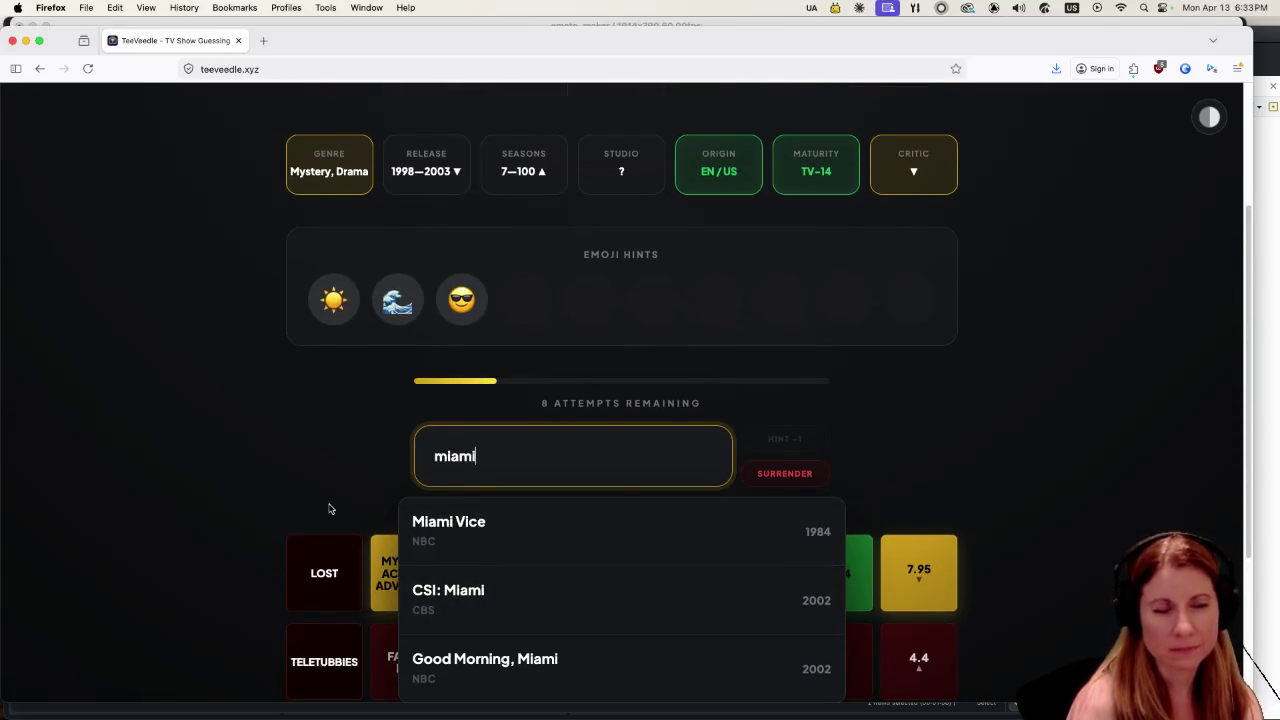
key(BackSpace)
key(BackSpace)
key(BackSpace)
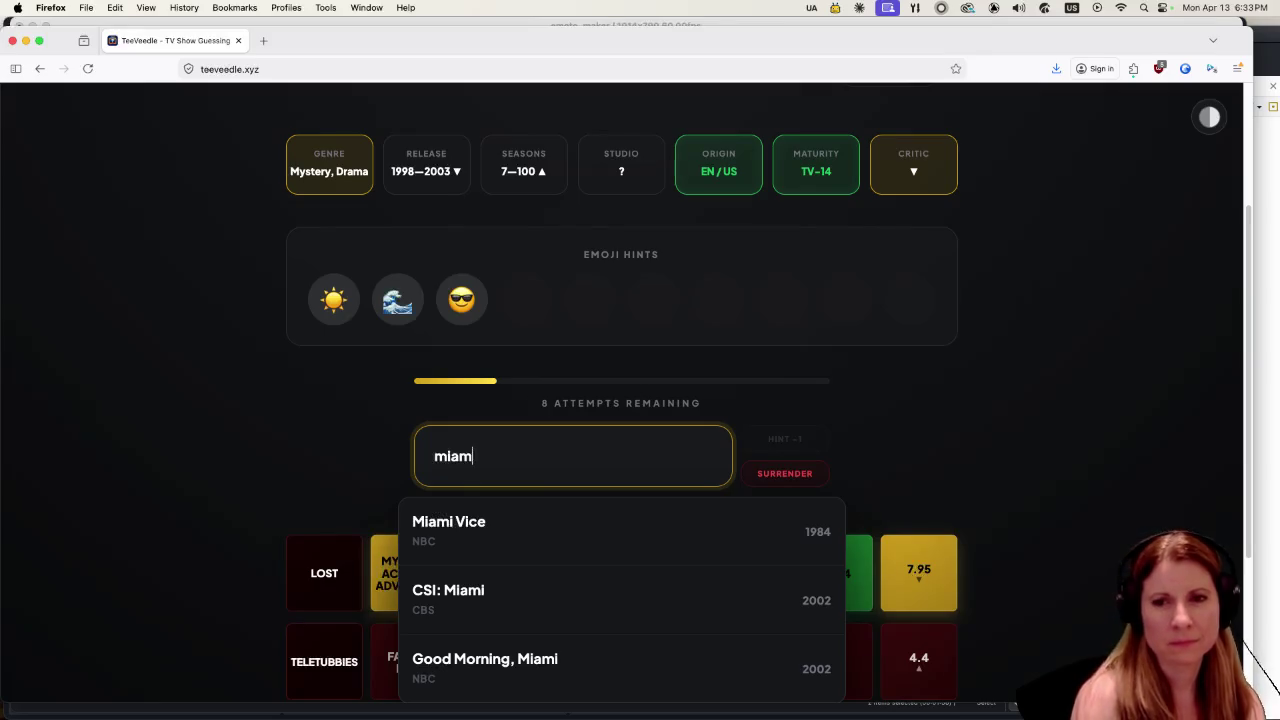
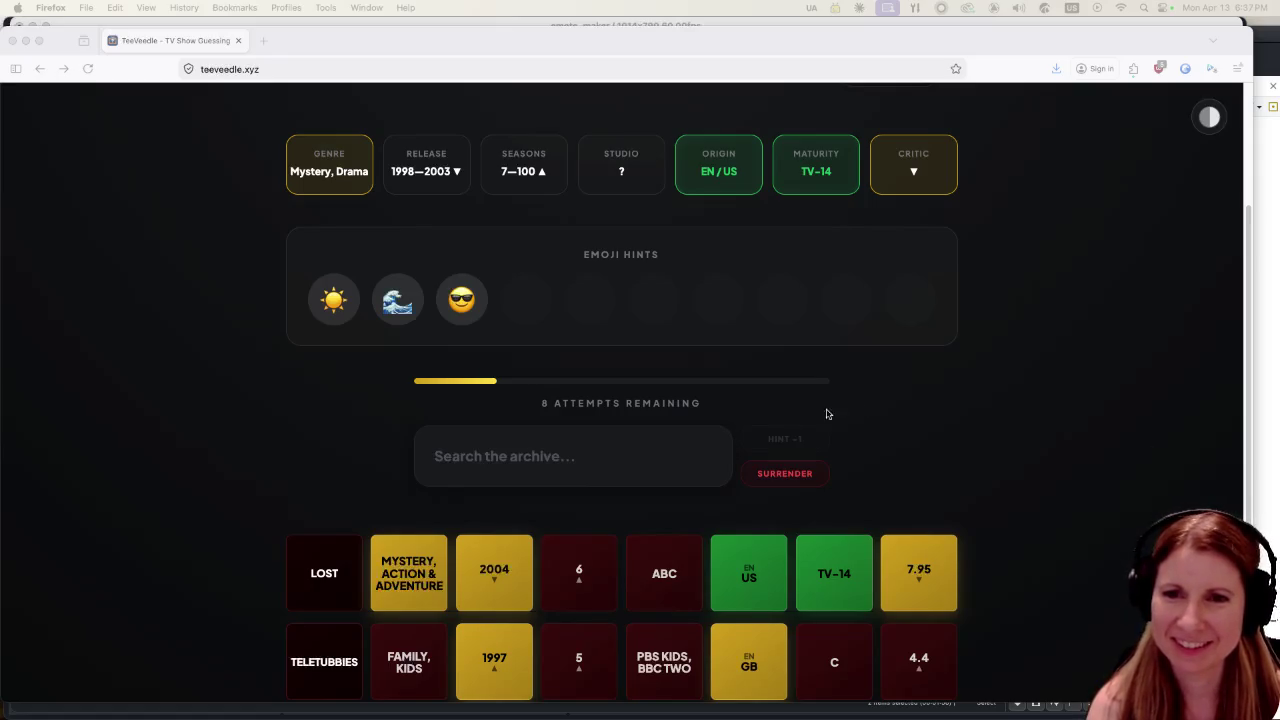
Discard a partial X-Files search and submit 24 as the TeeVeedle guess.
click(502, 455)
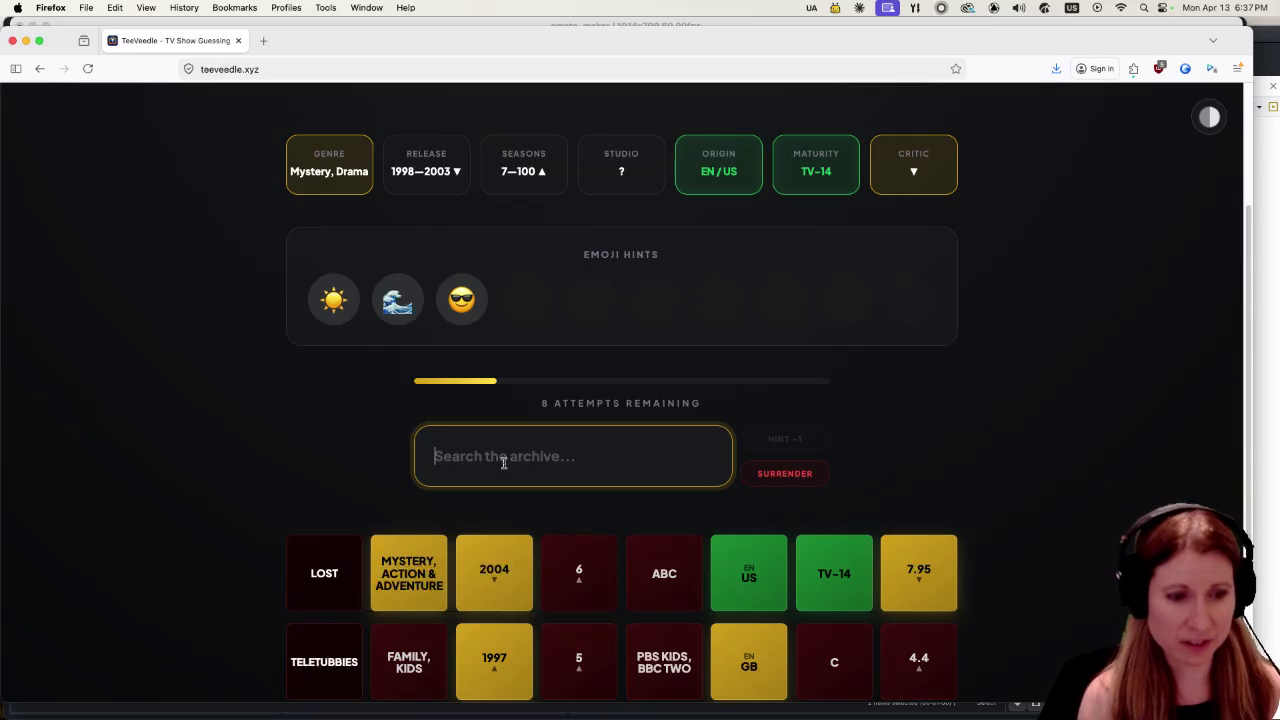
text(x)
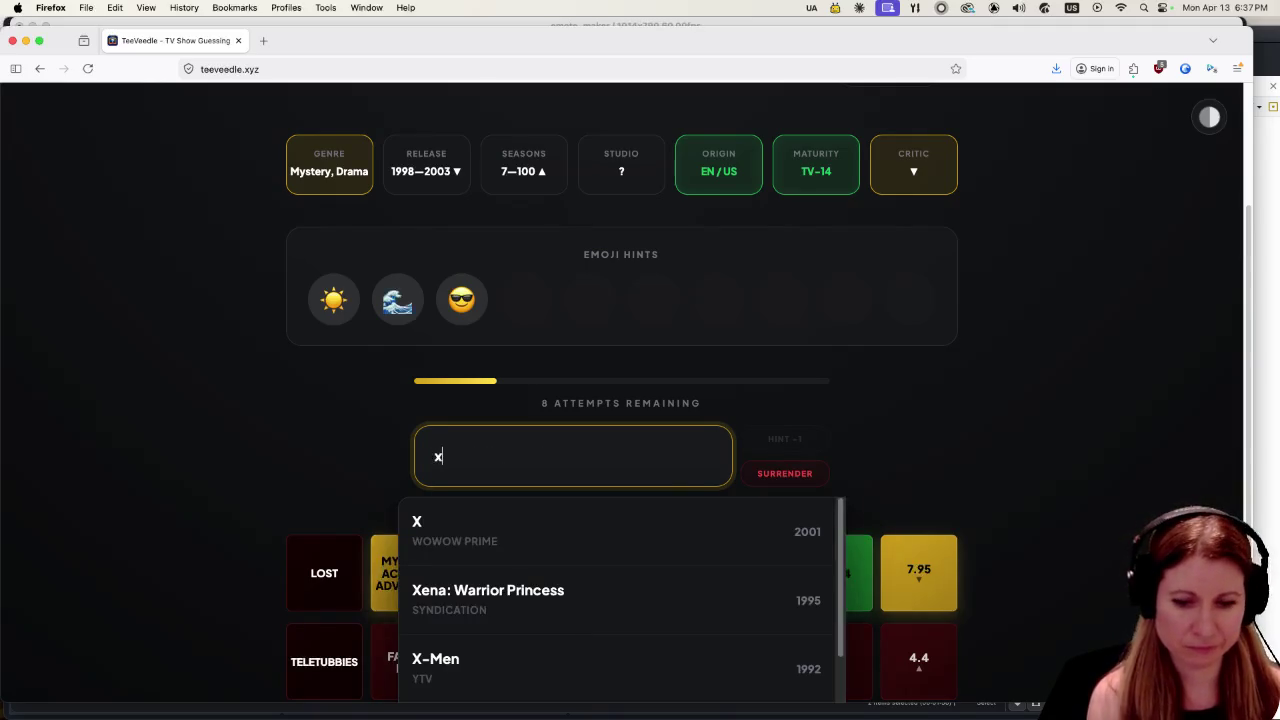
text(-file)
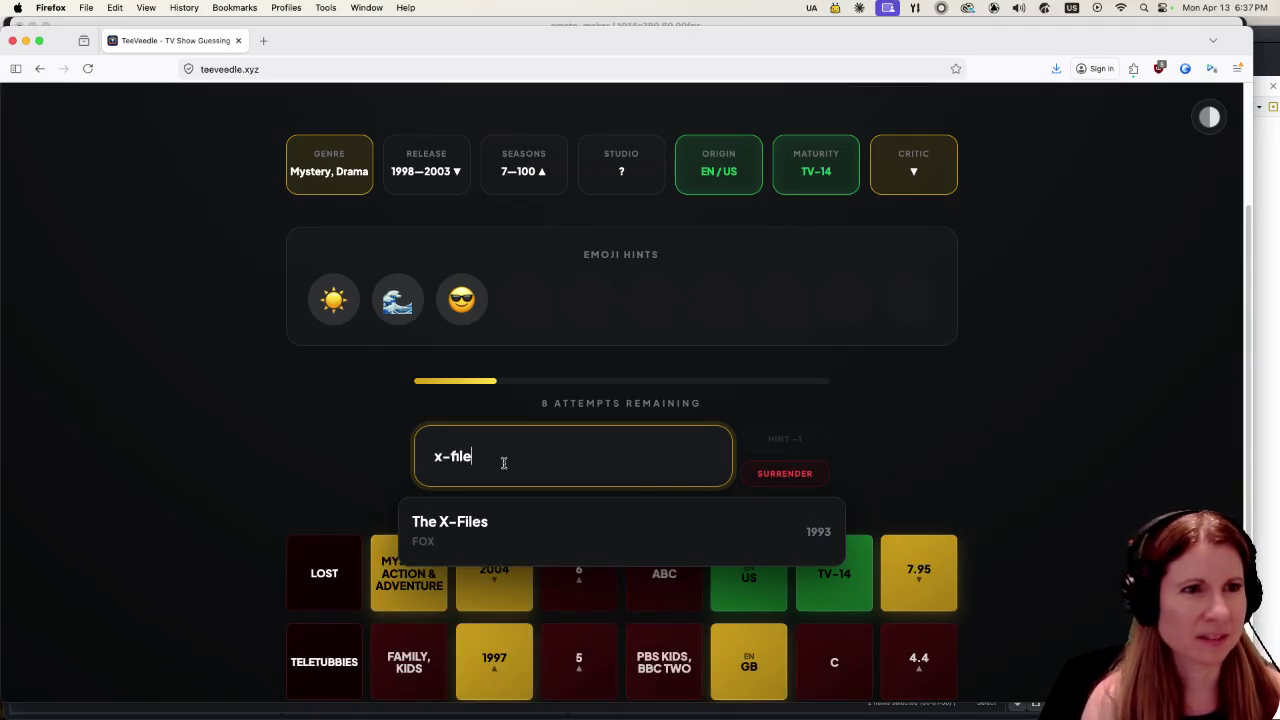
key(BackSpace)
key(BackSpace)
key(BackSpace)
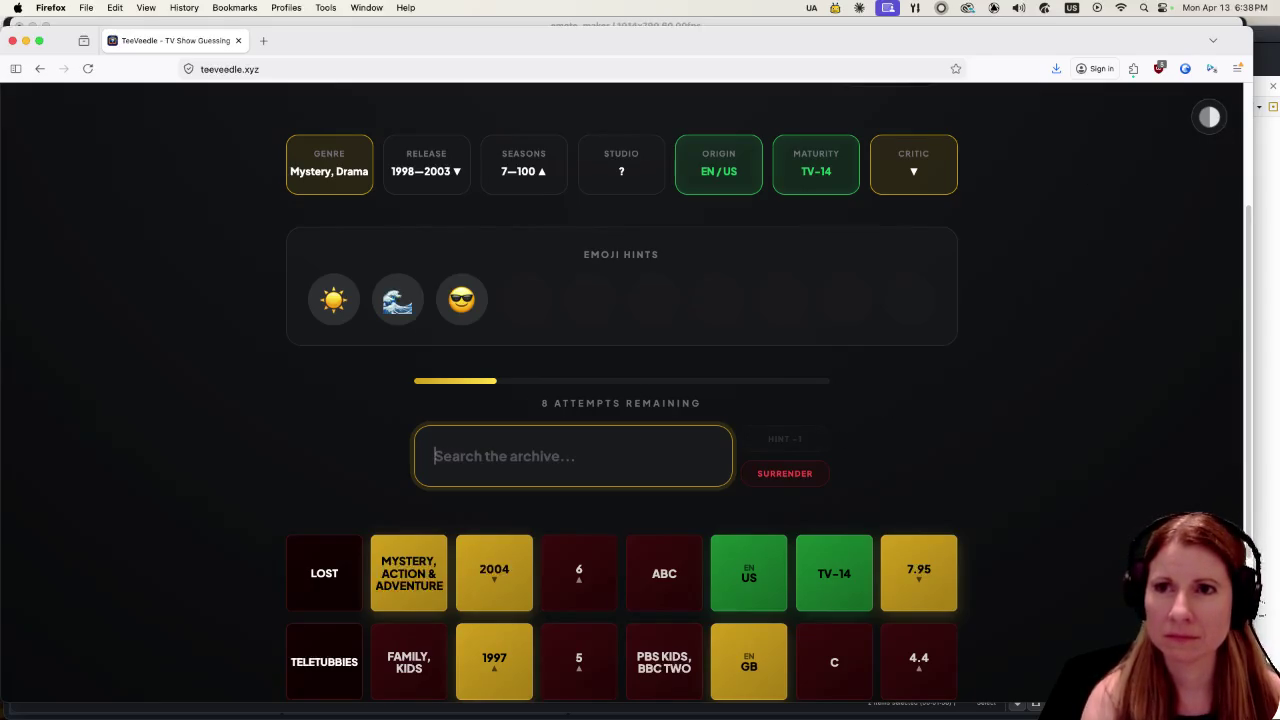
click(1263, 250)
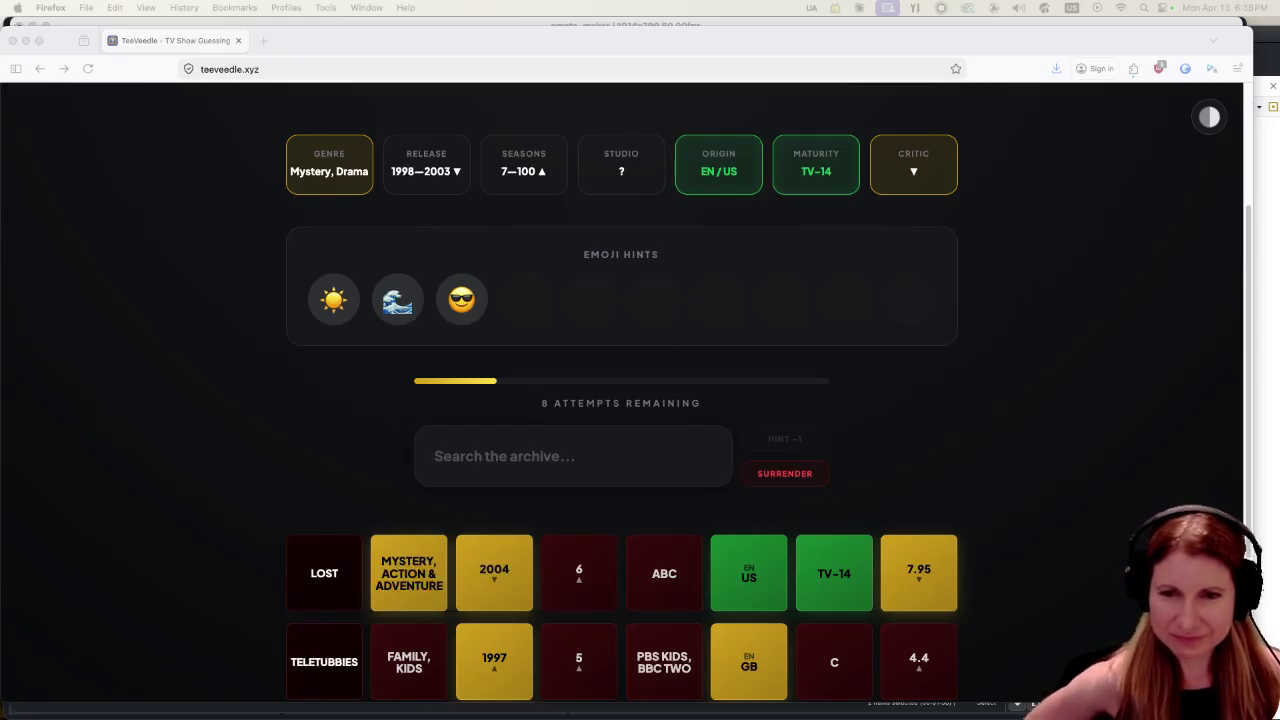
click(521, 472)
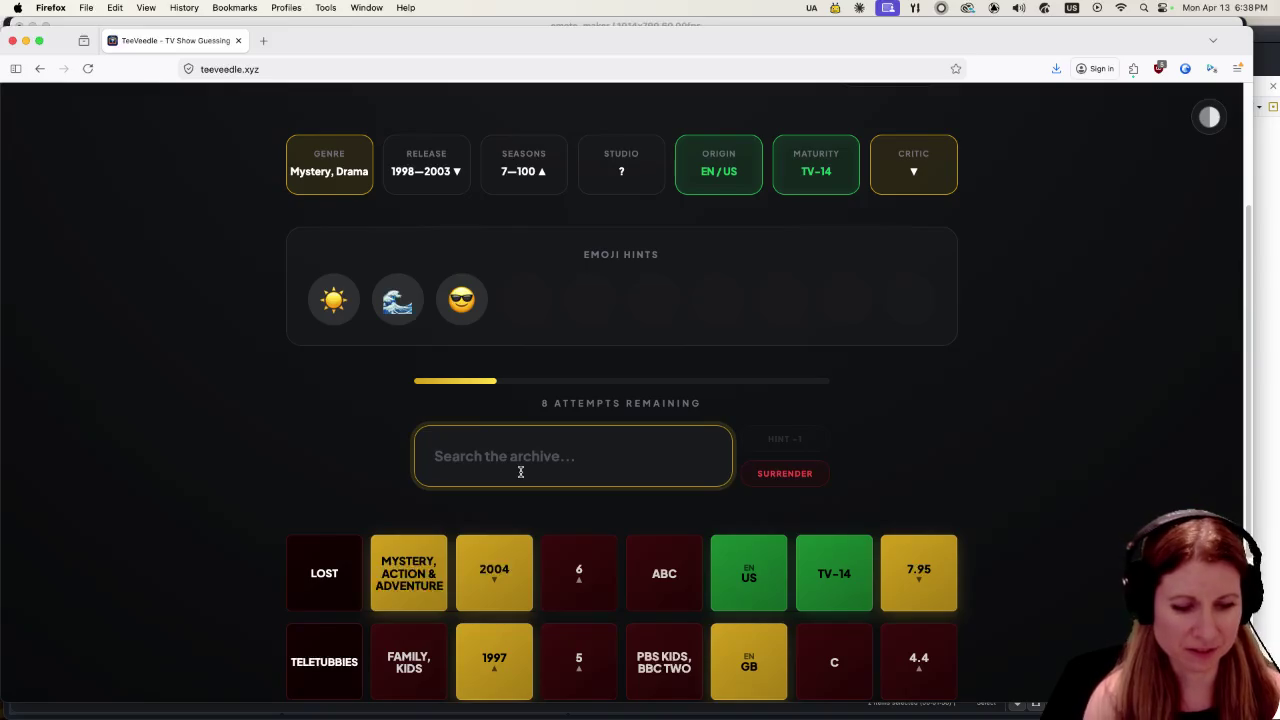
text(24)
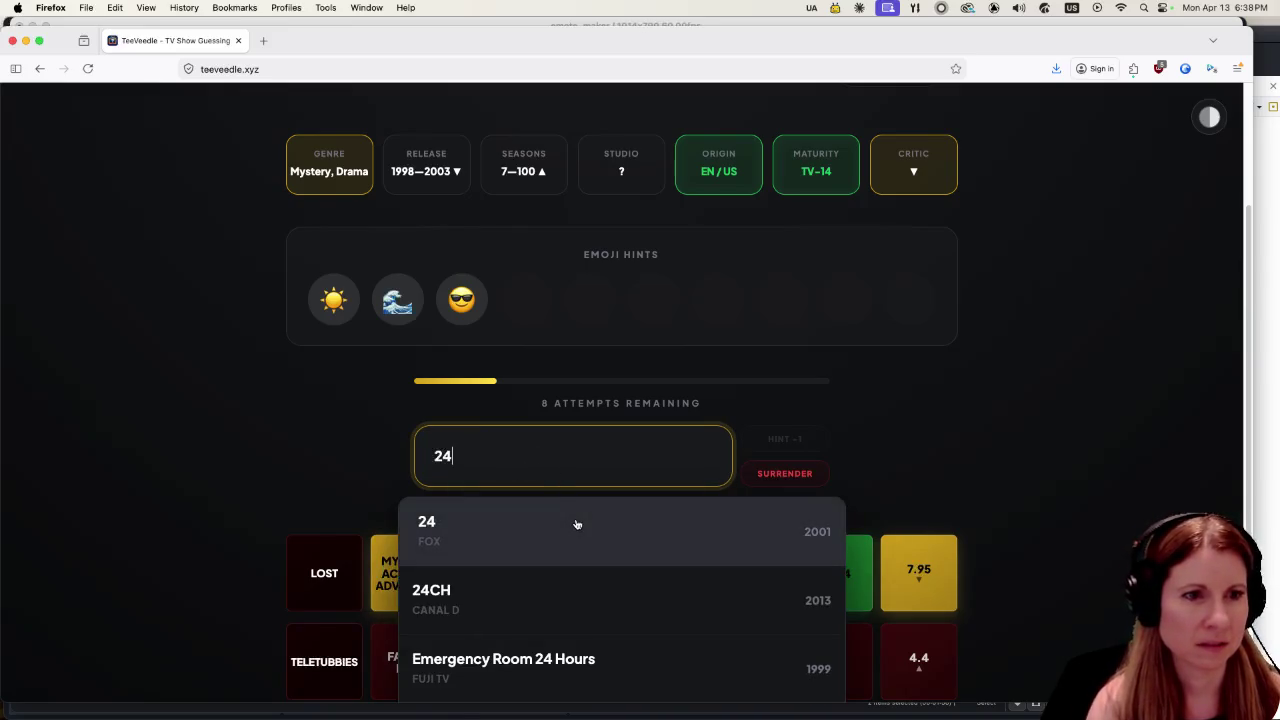
click(577, 526)
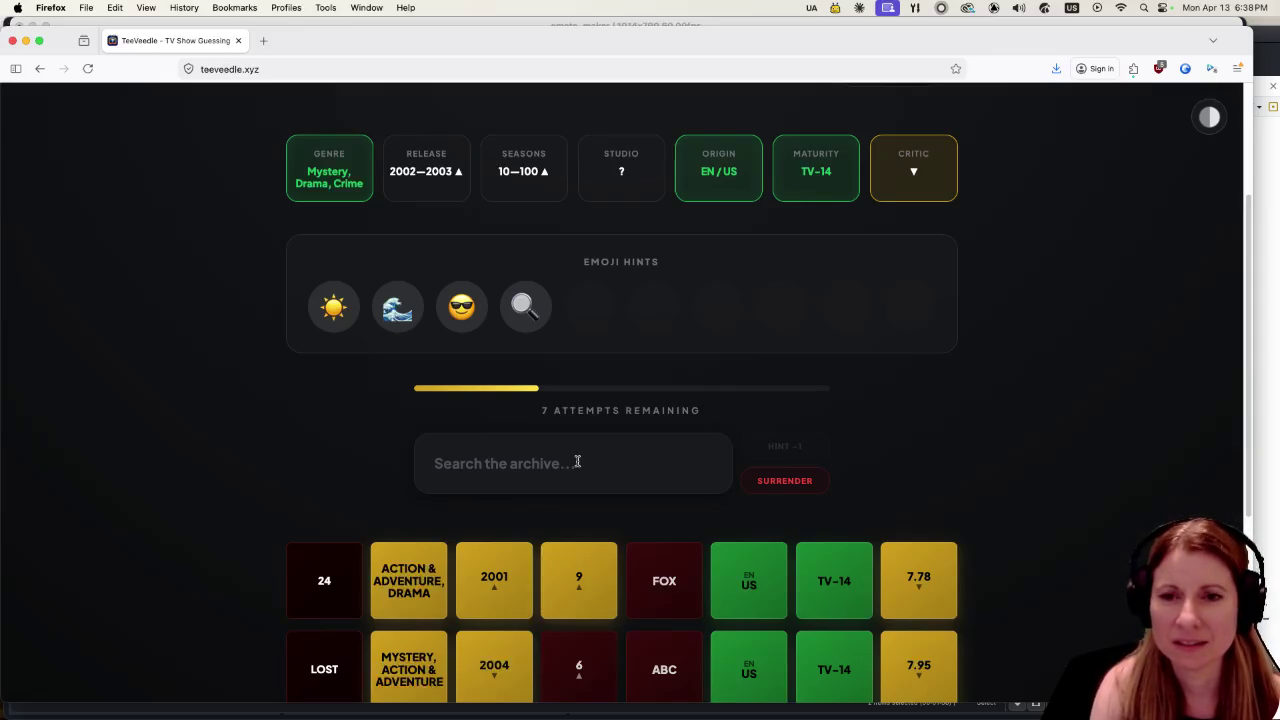
click(561, 461)
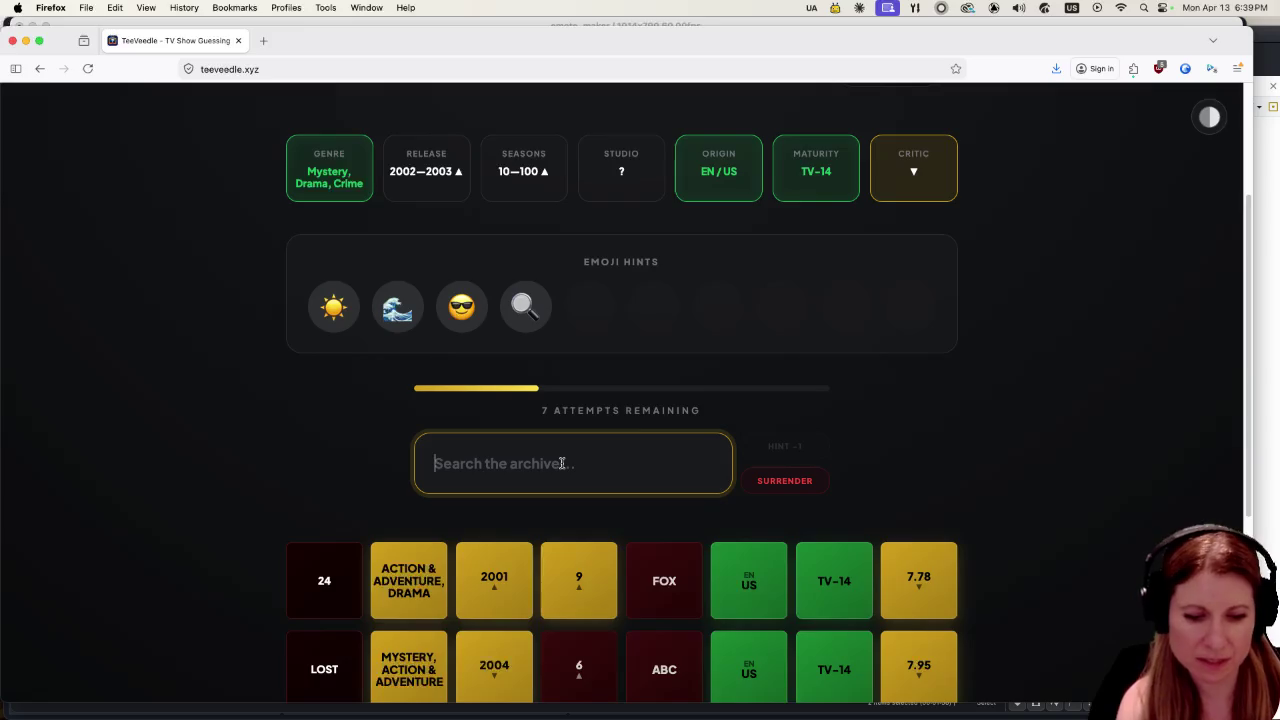
Submit NCIS as the next guess, then start a 'csi' search.
text(ncis)
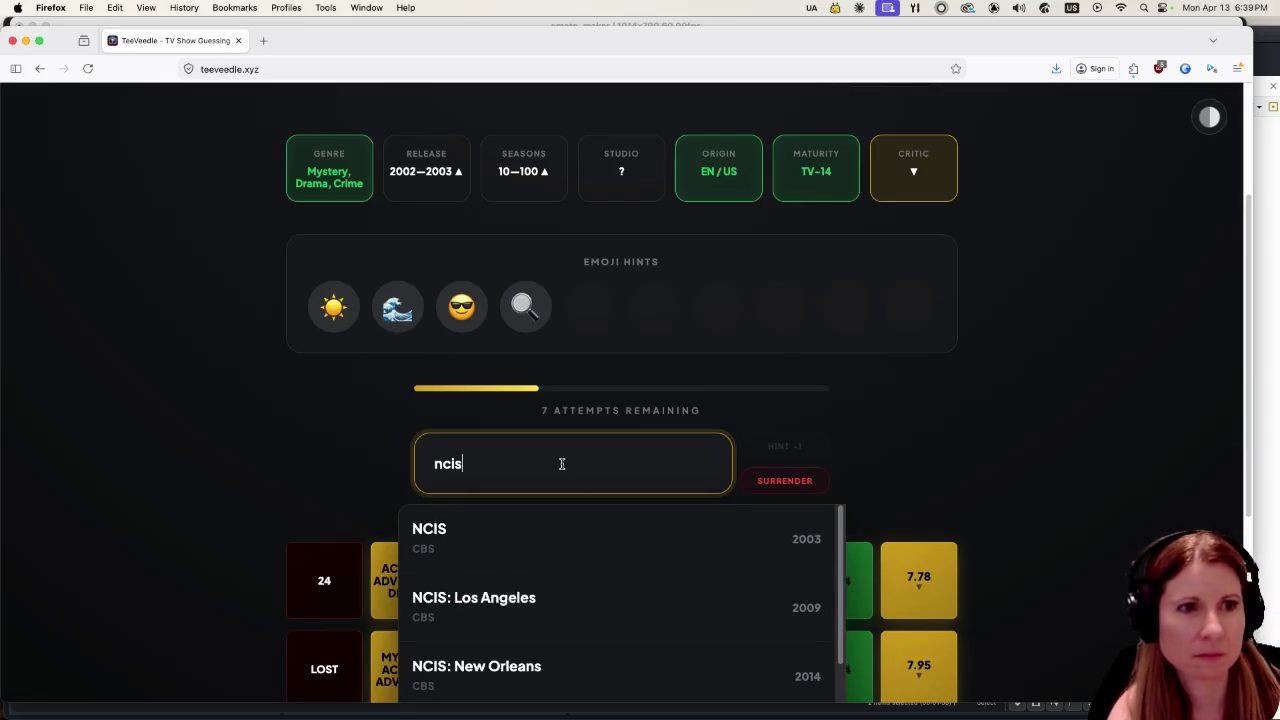
click(565, 529)
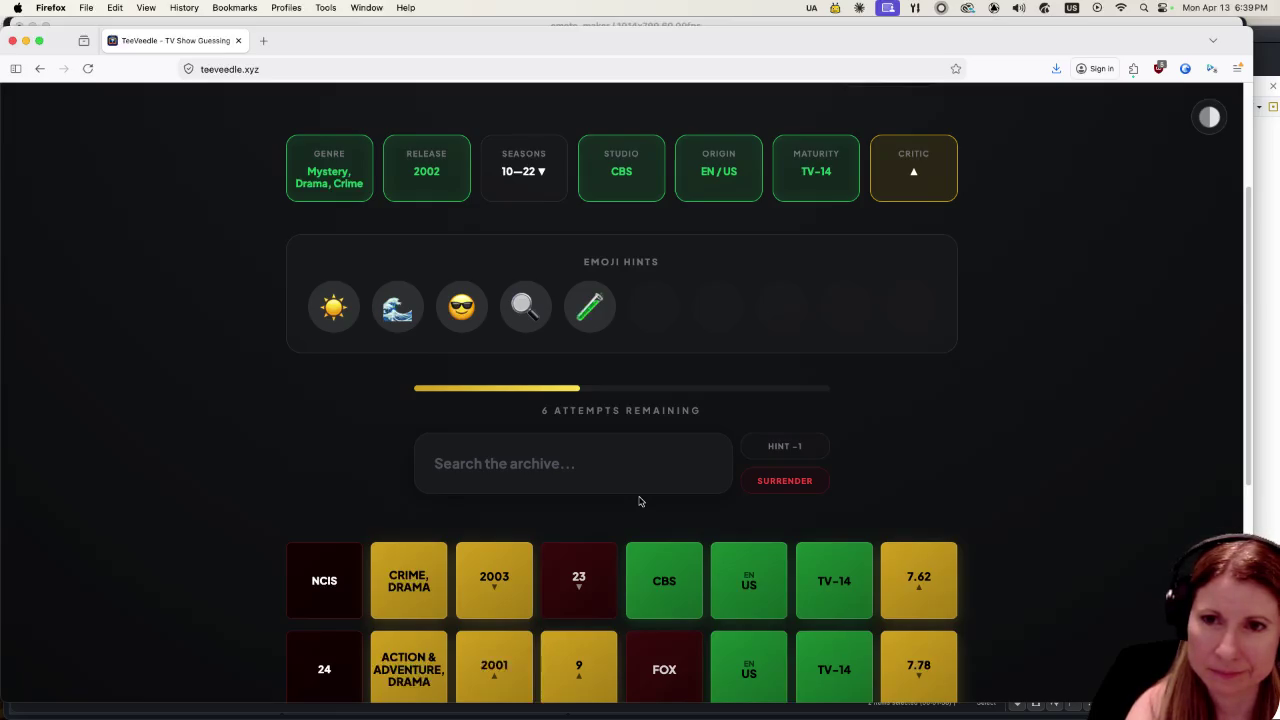
click(577, 470)
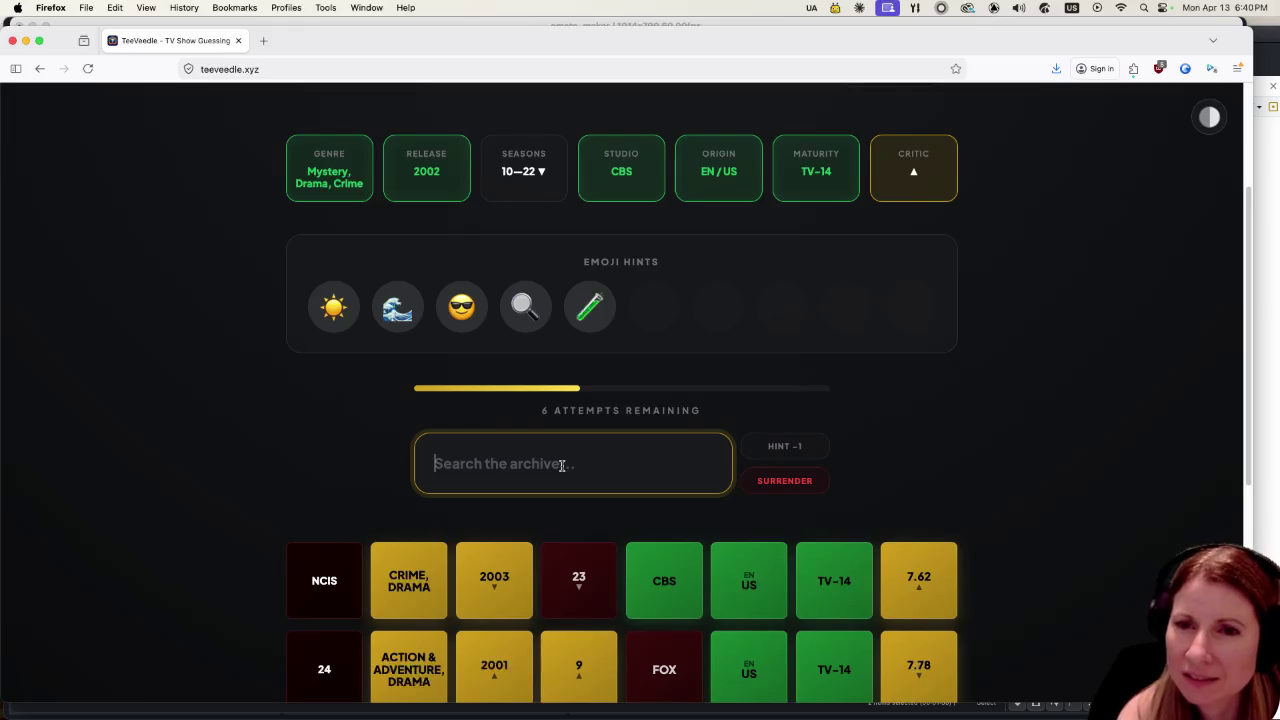
text(csi)
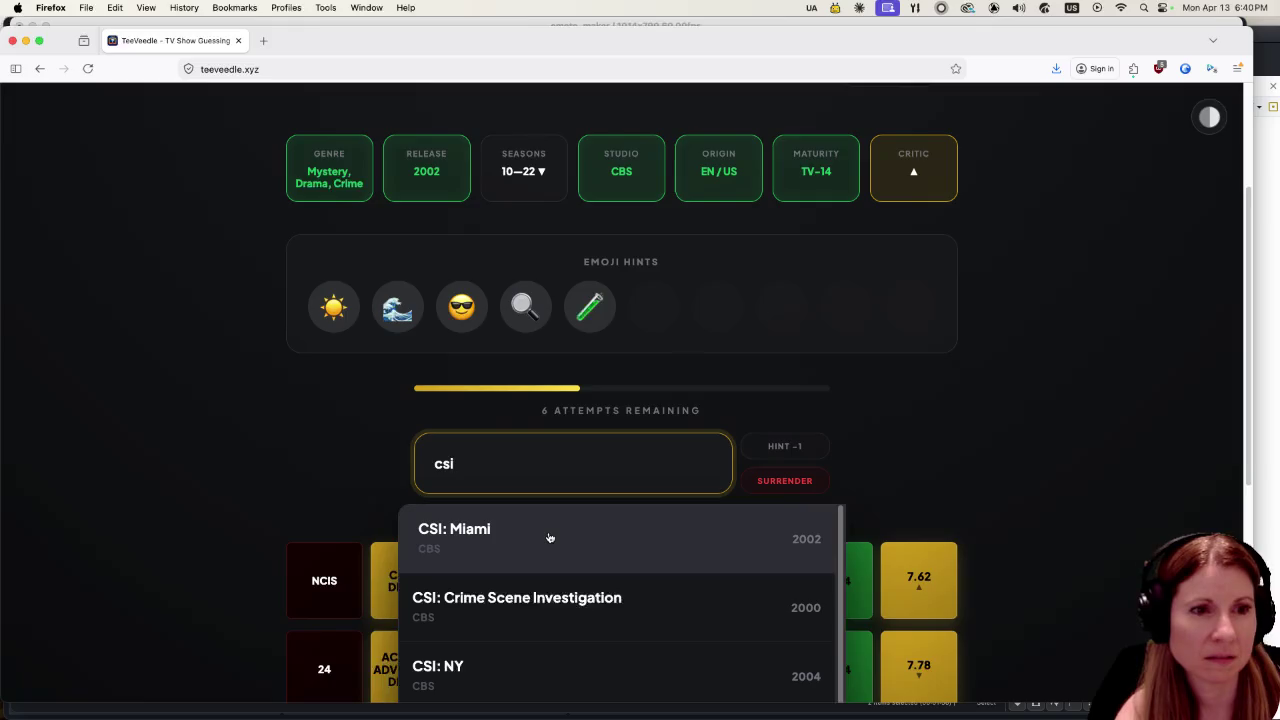
Pick CSI: Miami to win the round and continue to the fire-truck puzzle.
click(549, 534)
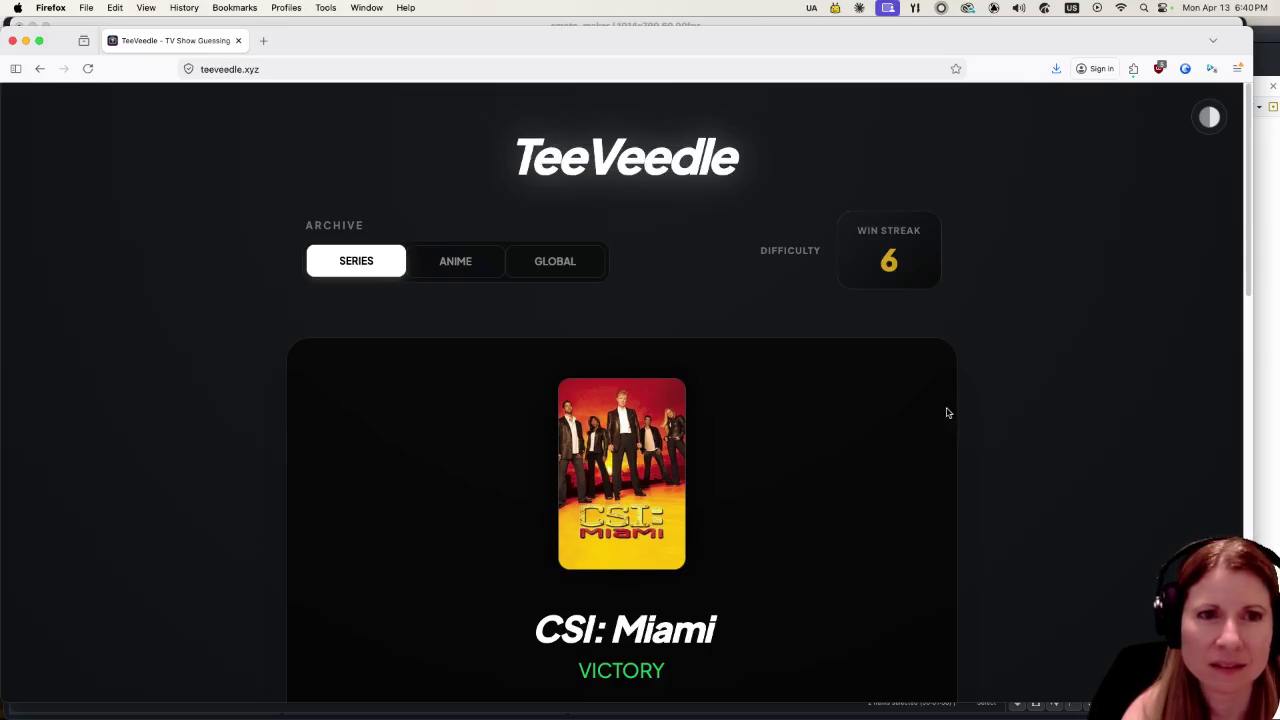
scroll(1108, 430, down, 3)
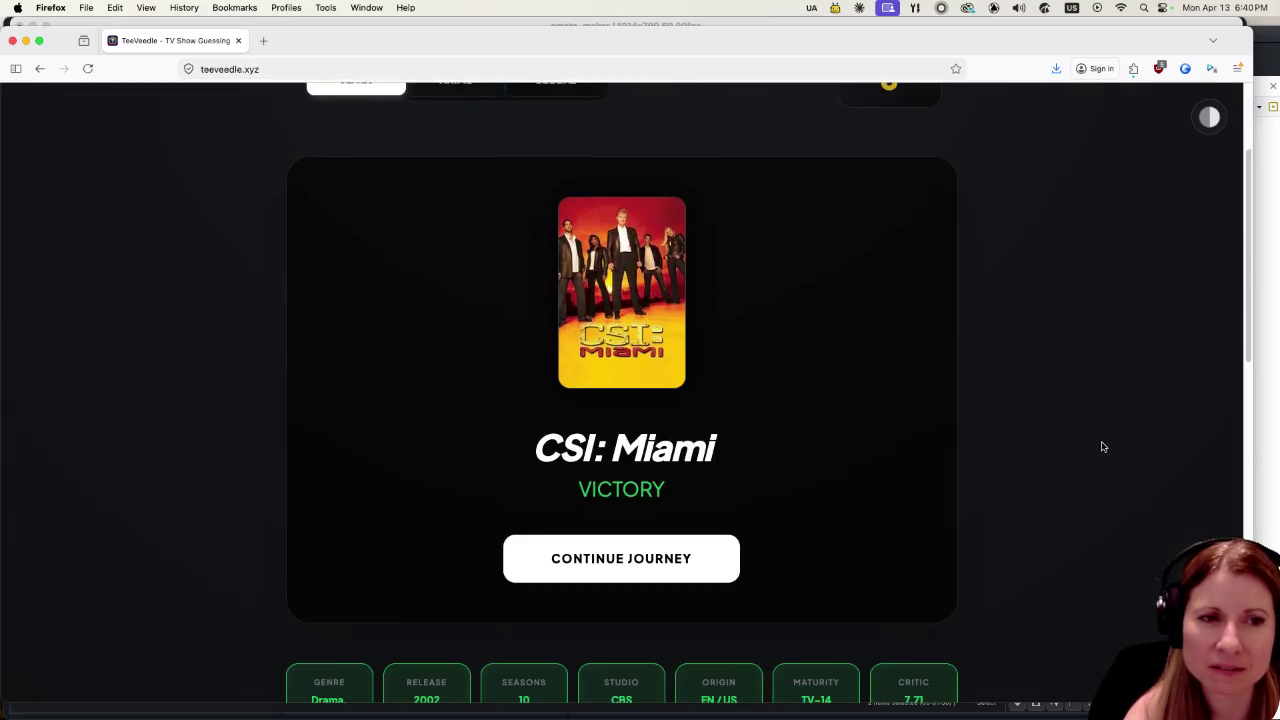
click(652, 565)
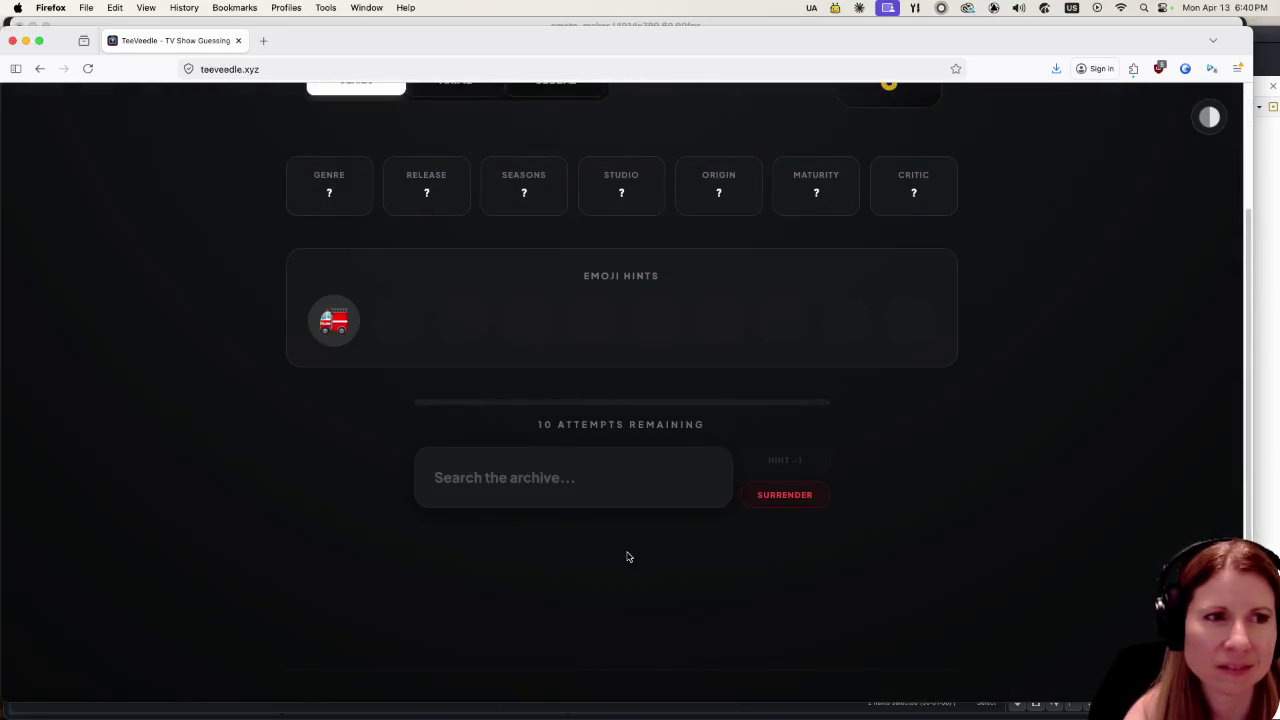
click(607, 455)
Search 'paw' and guess PAW Patrol for the fire-truck puzzle.
text(pawpa)
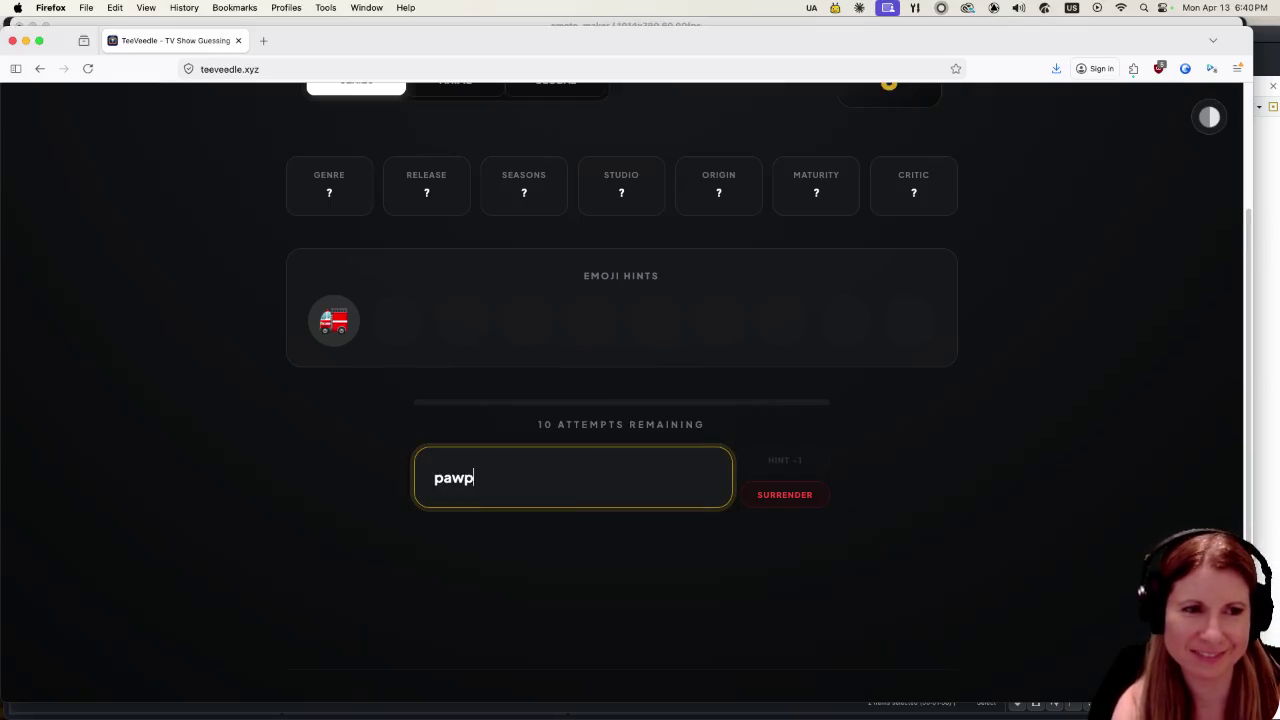
key(BackSpace)
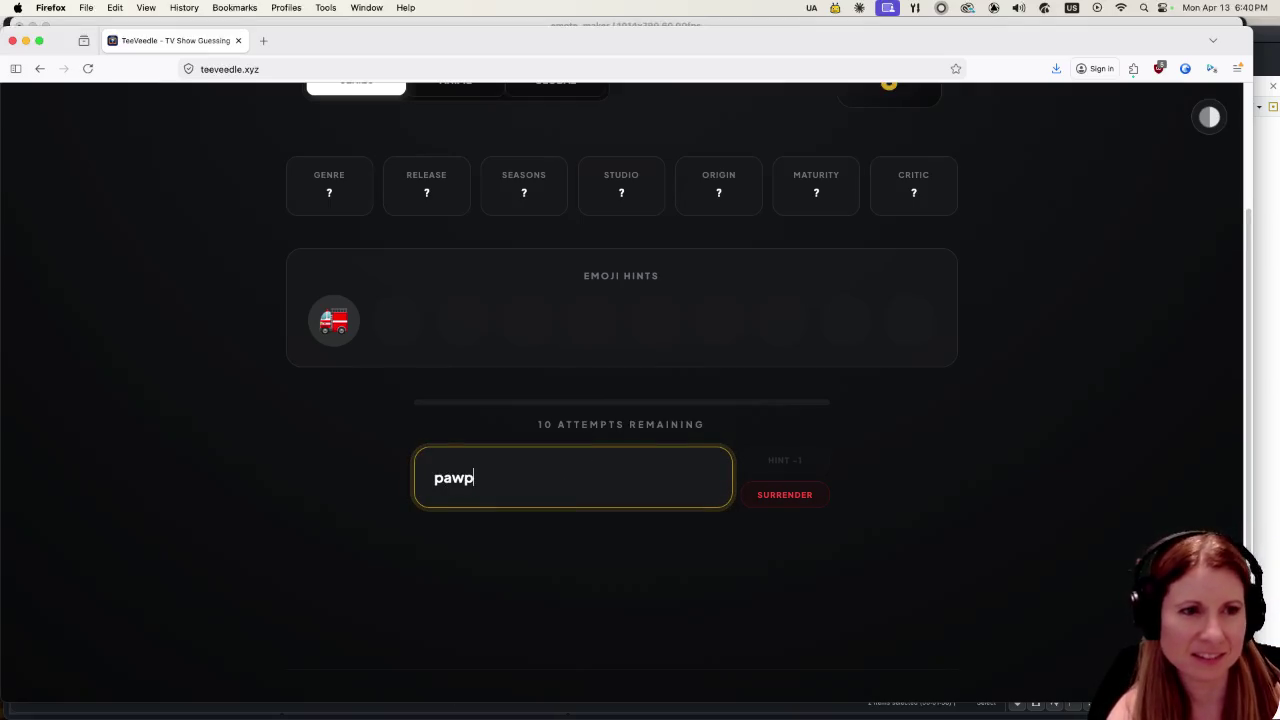
key(BackSpace)
click(629, 558)
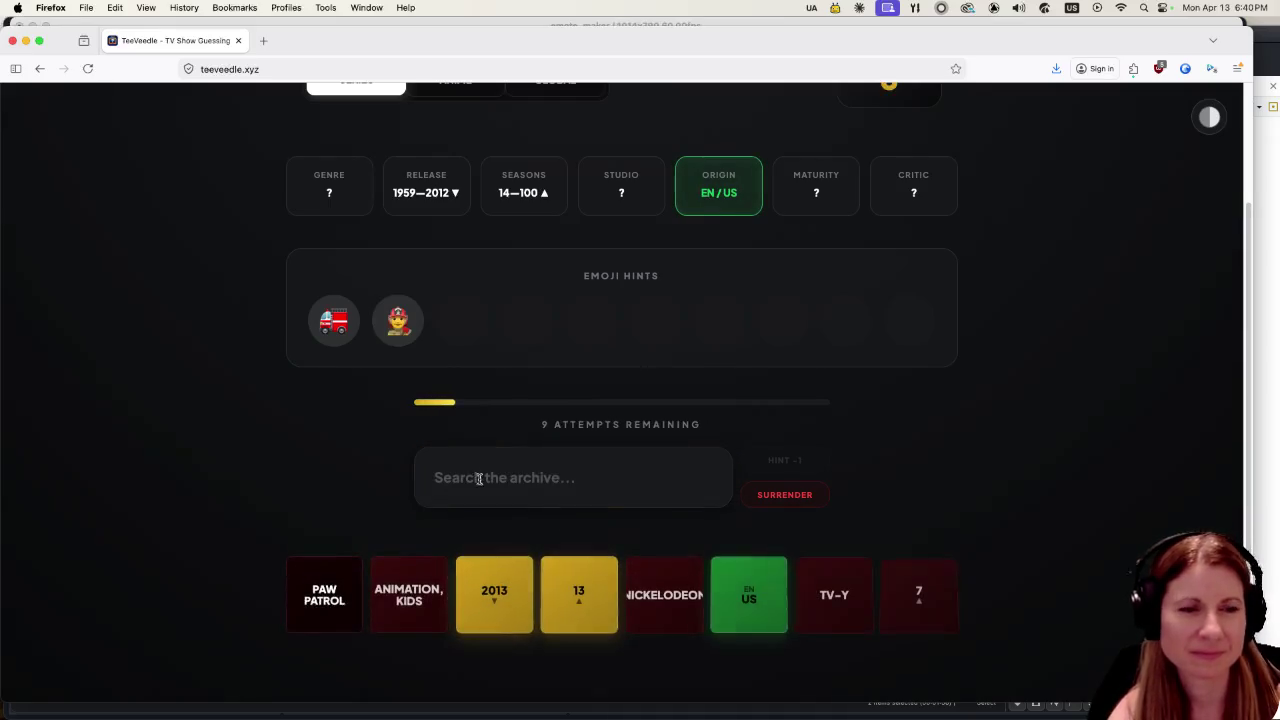
Solve the round with Chicago Fire and continue to the next puzzle.
click(575, 467)
text(chica)
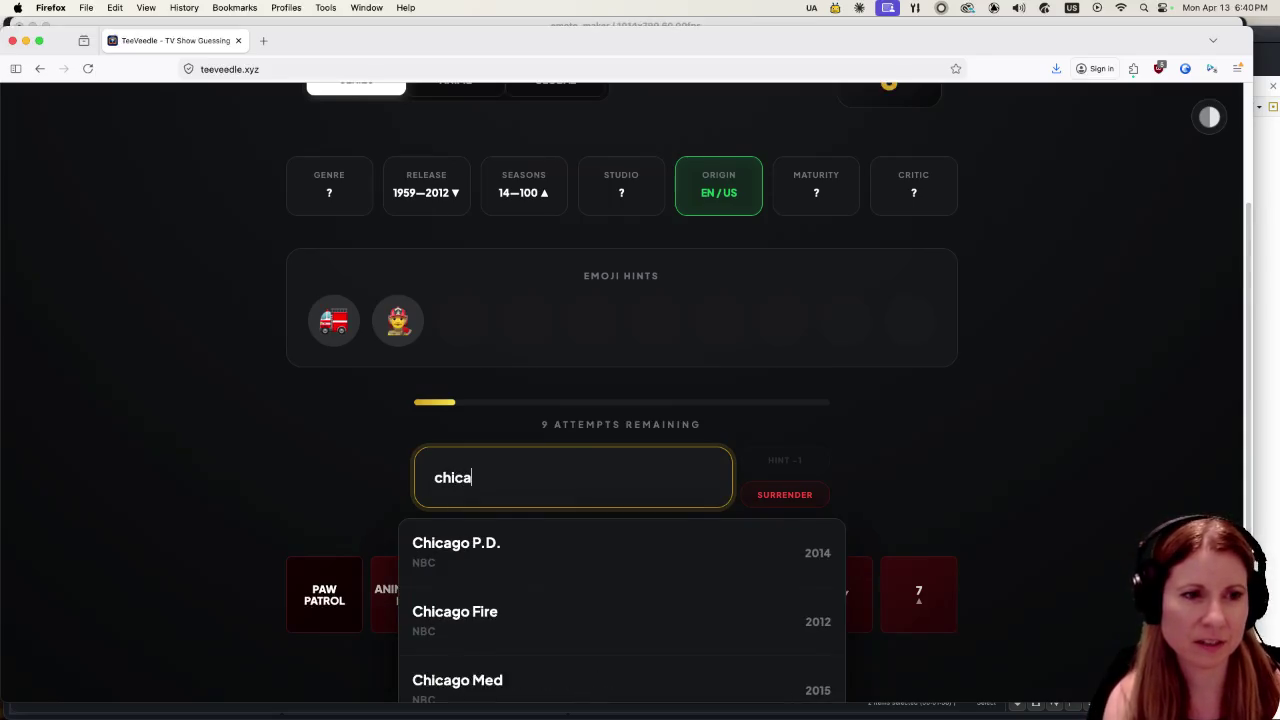
click(580, 640)
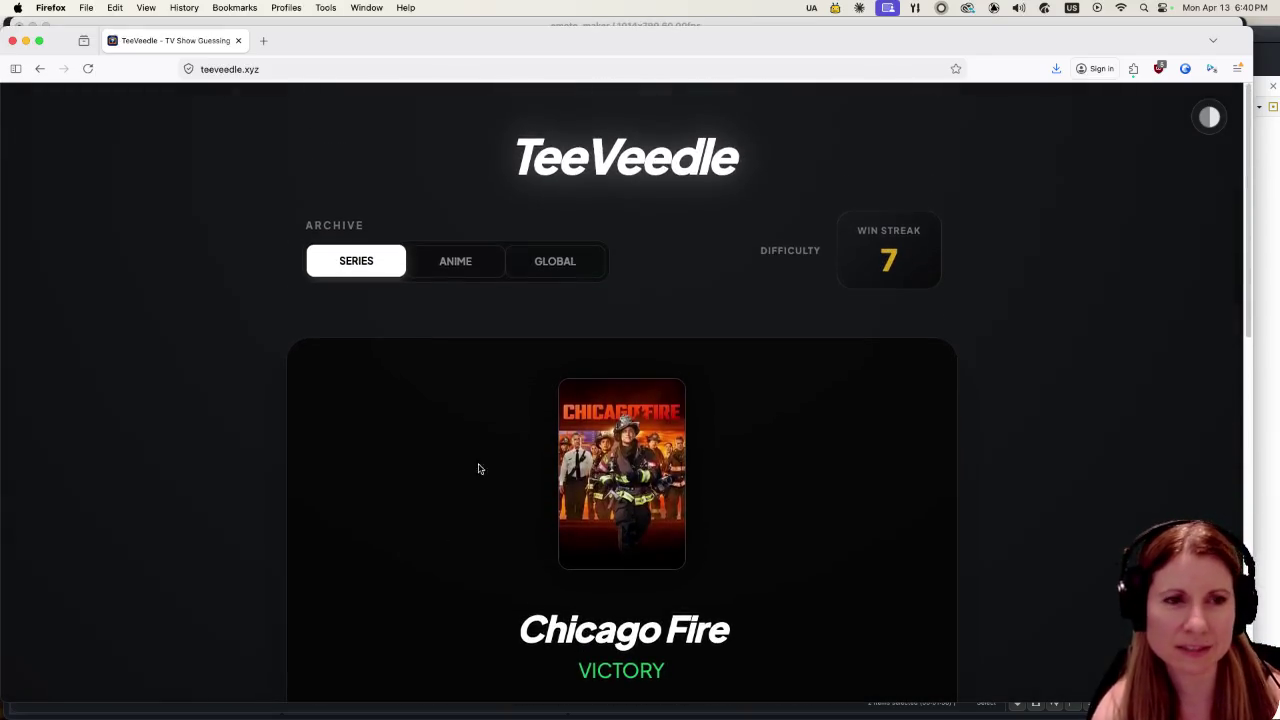
scroll(960, 470, down, 4)
click(674, 537)
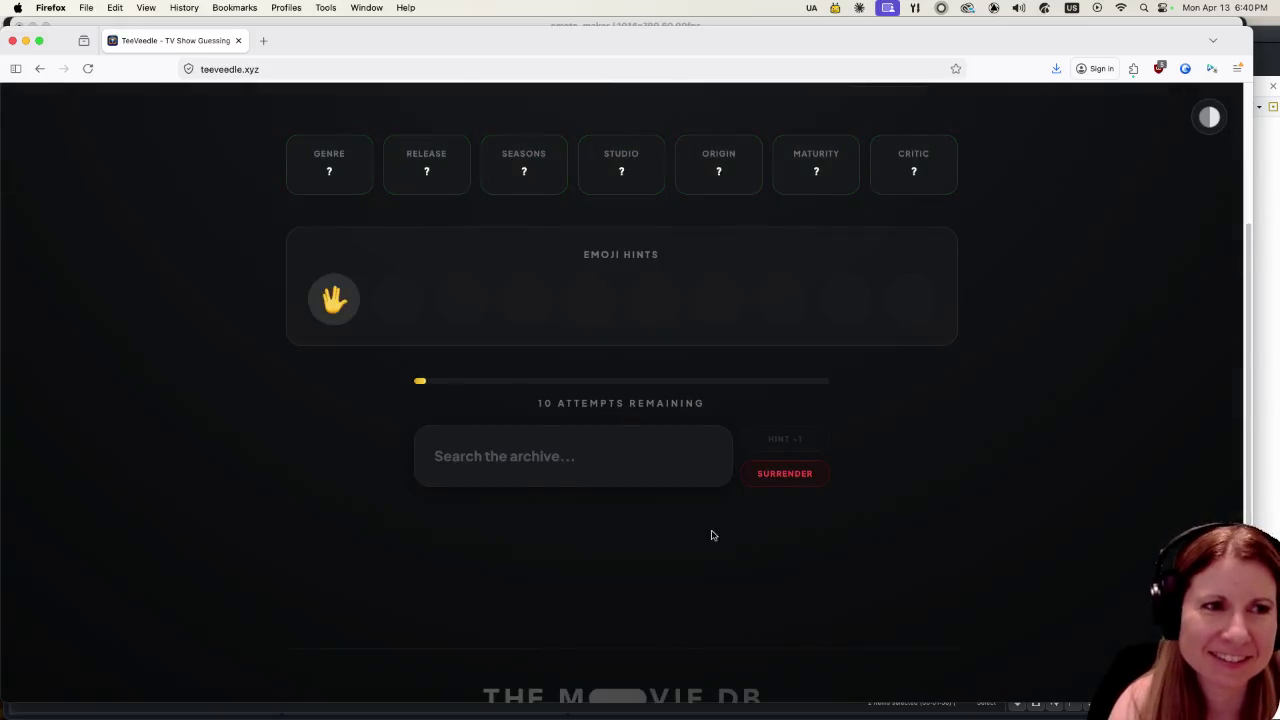
click(618, 468)
Search 'star trek', pick Star Trek: Picard, and continue to the next puzzle.
text(star)
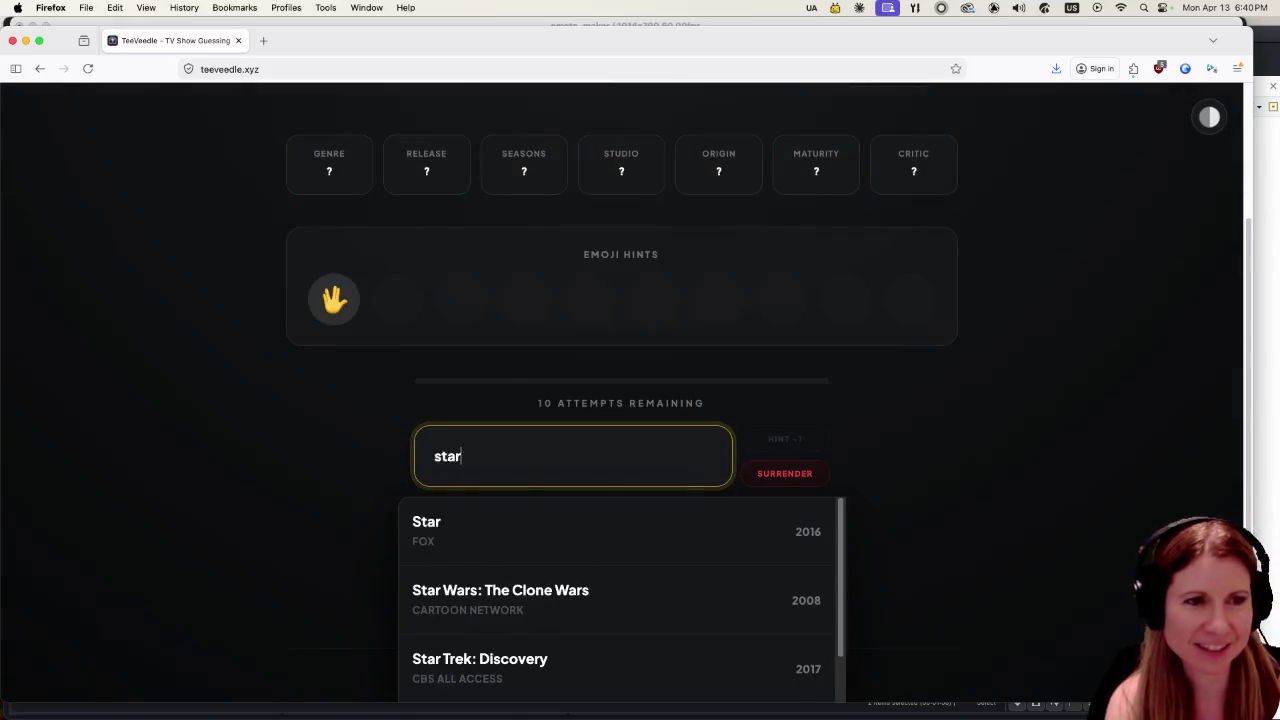
text( trek)
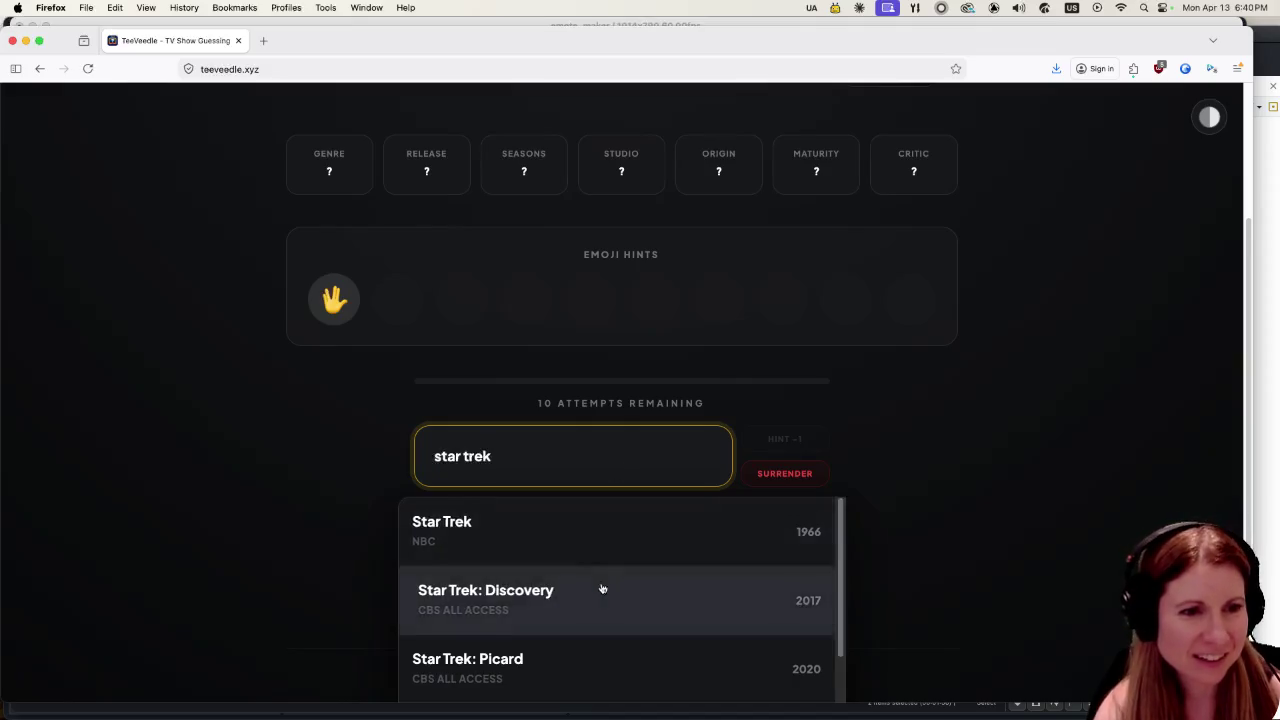
scroll(598, 588, down, 3)
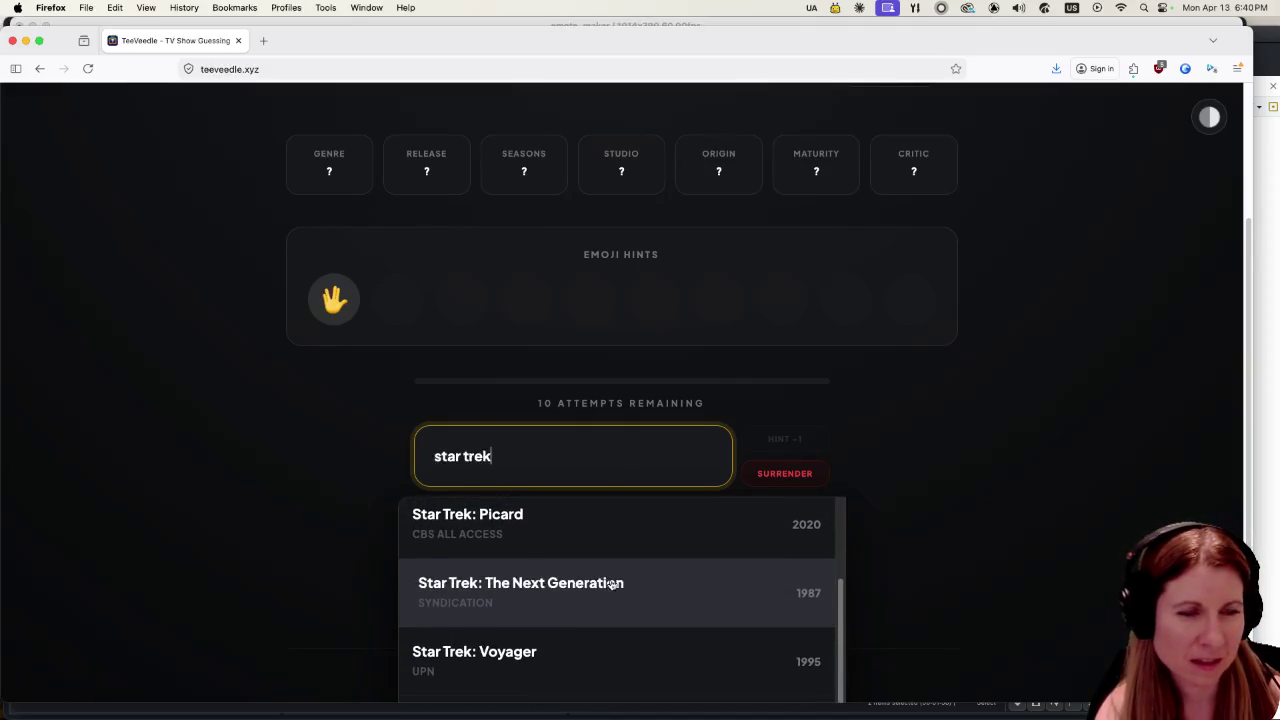
click(620, 520)
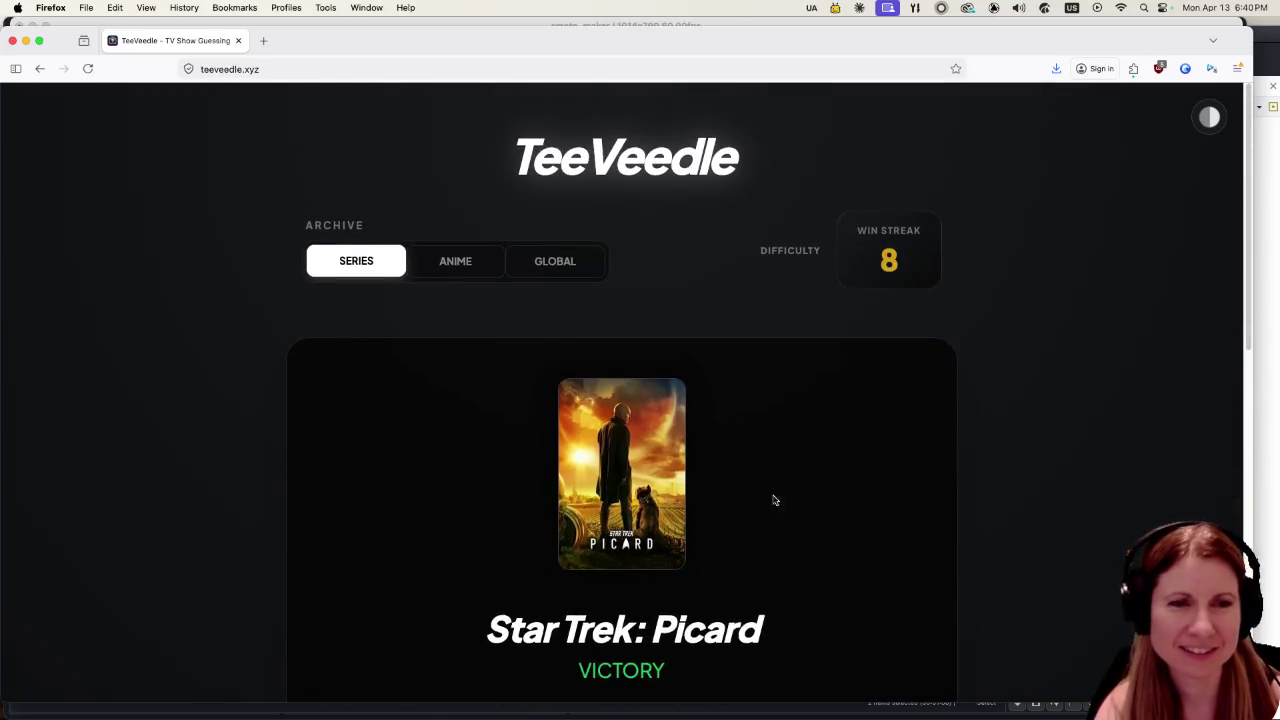
scroll(1077, 522, down, 2)
scroll(1063, 485, down, 2)
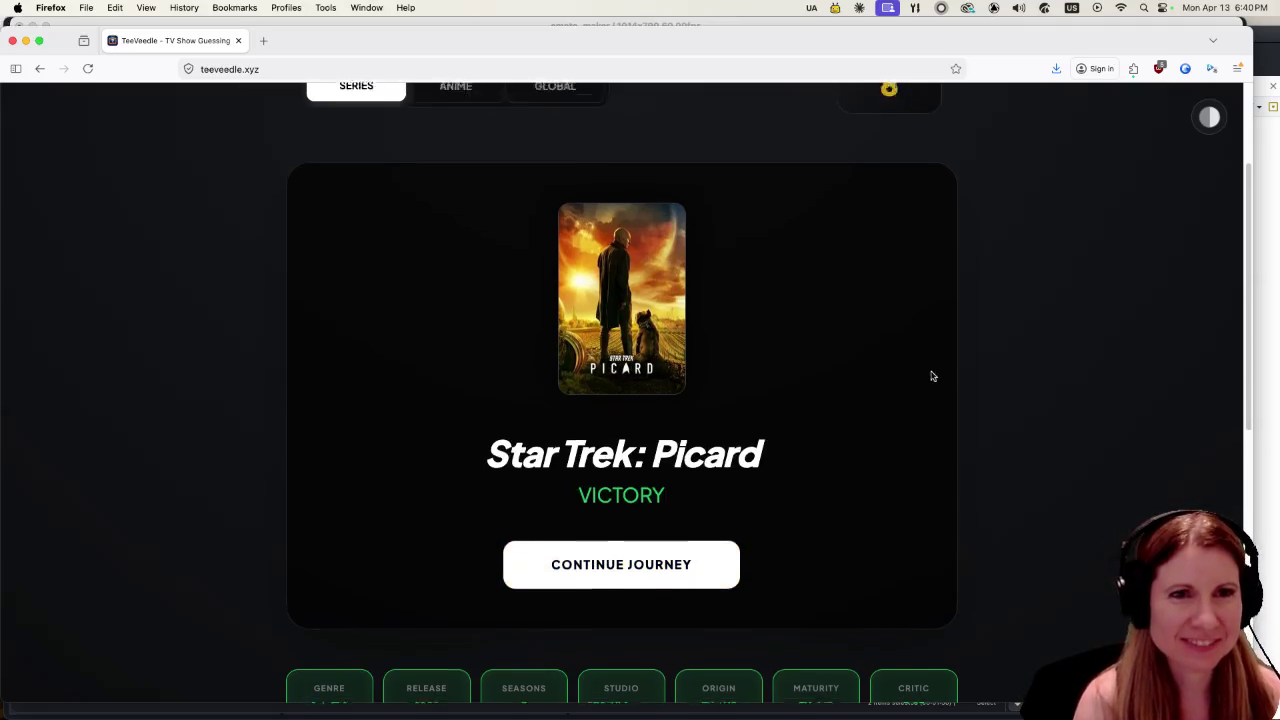
click(643, 532)
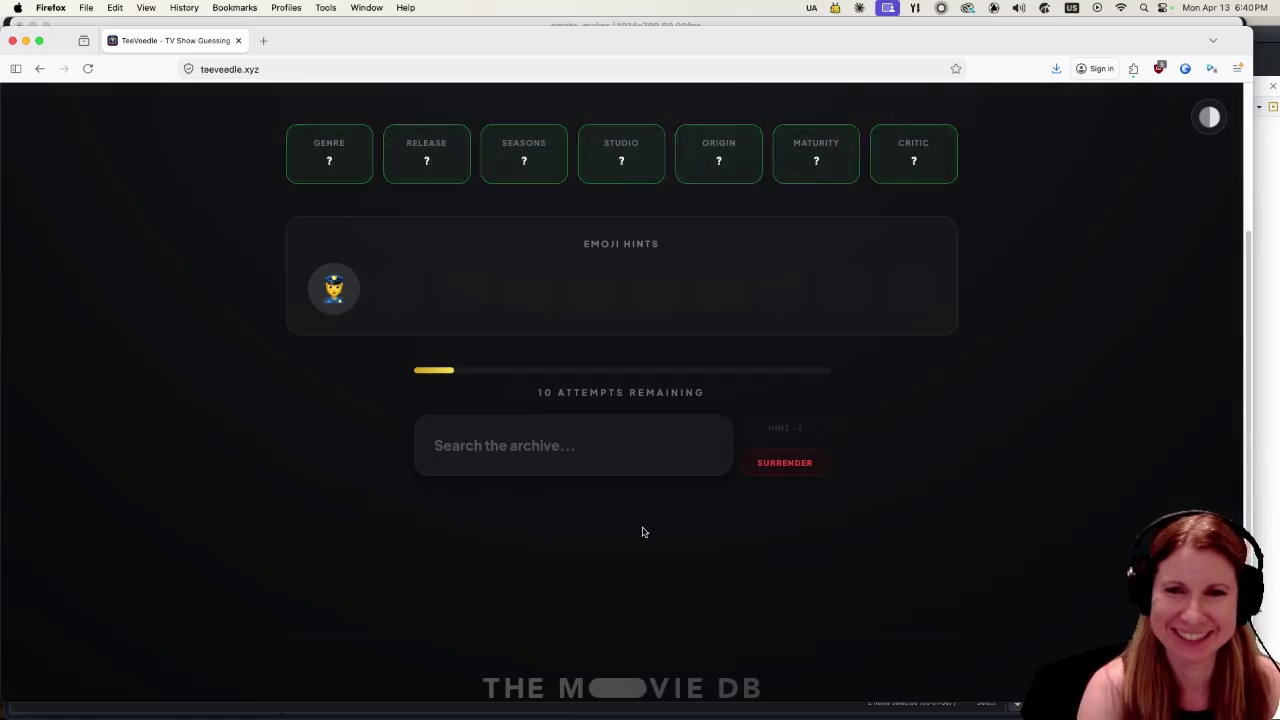
click(546, 447)
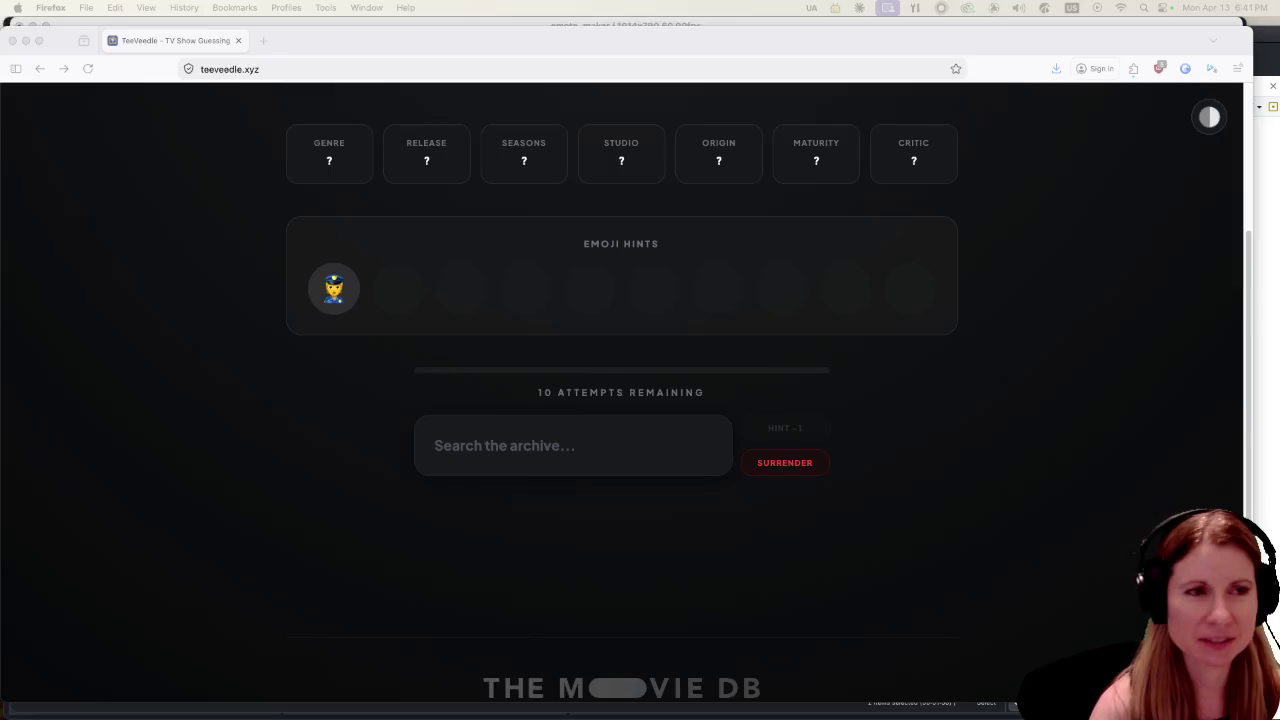
click(602, 444)
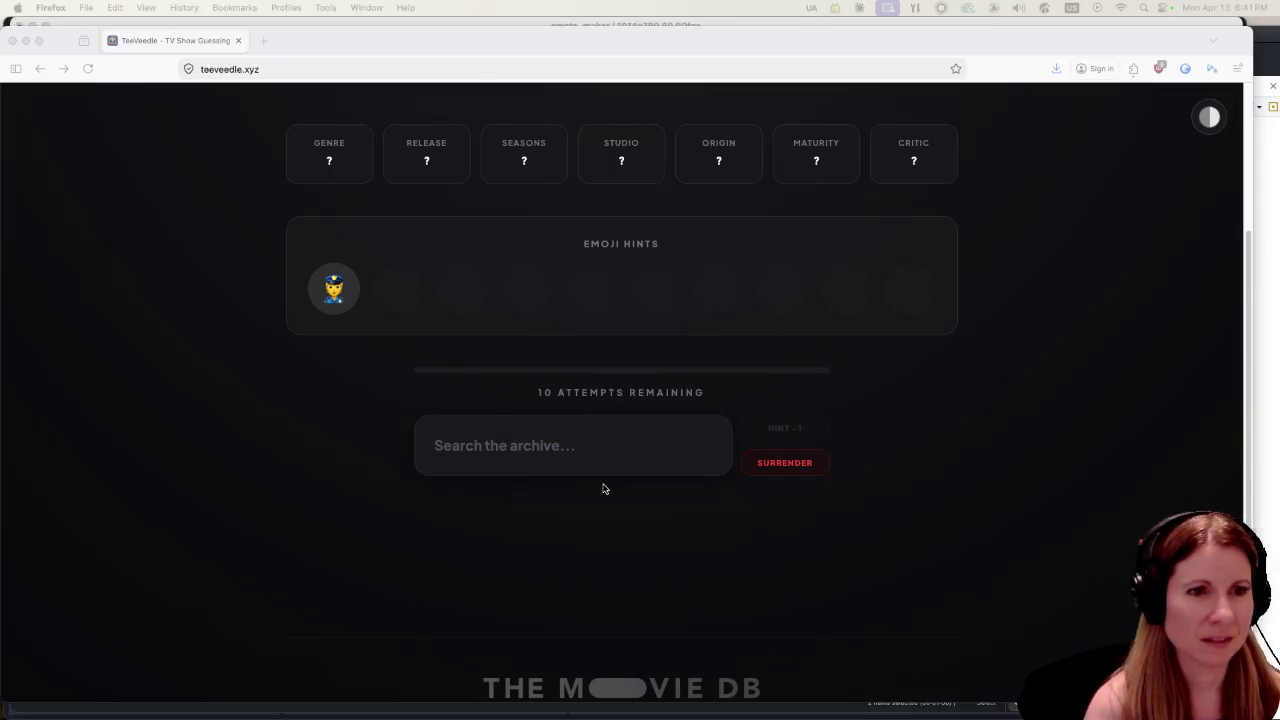
Guess CSI: Crime Scene Investigation, then Chicago P.D.
click(583, 447)
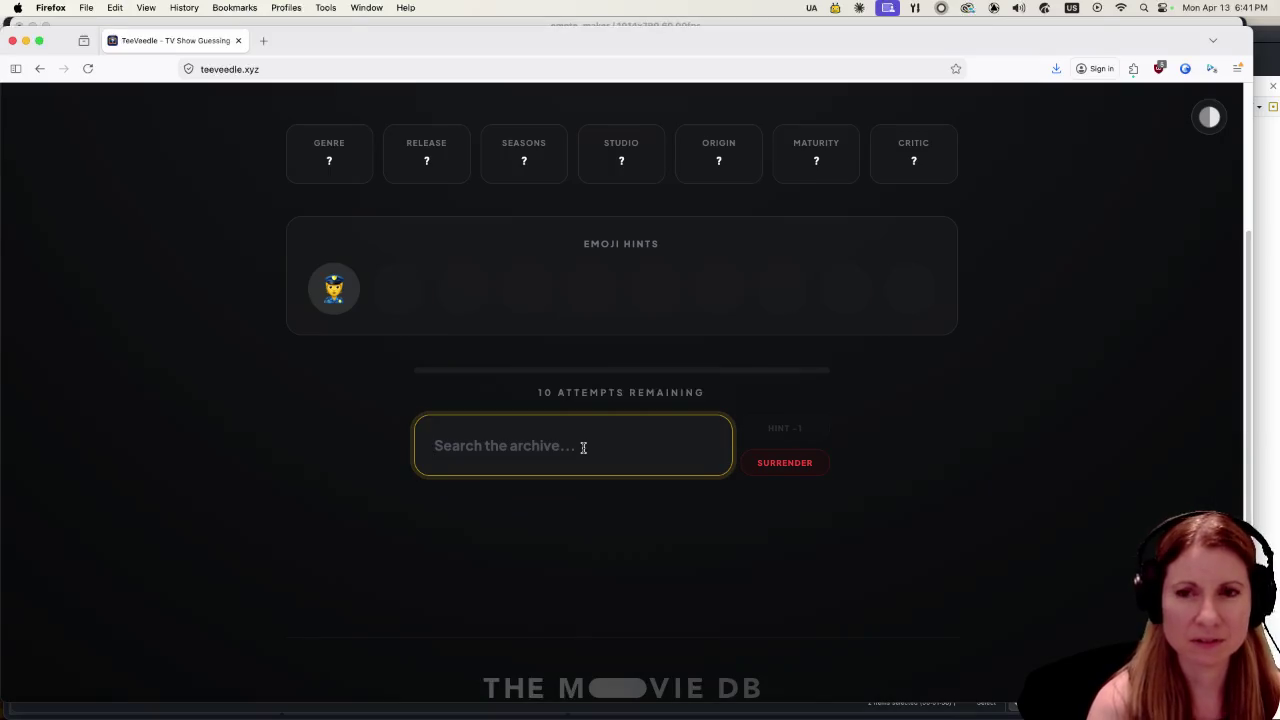
text(csi)
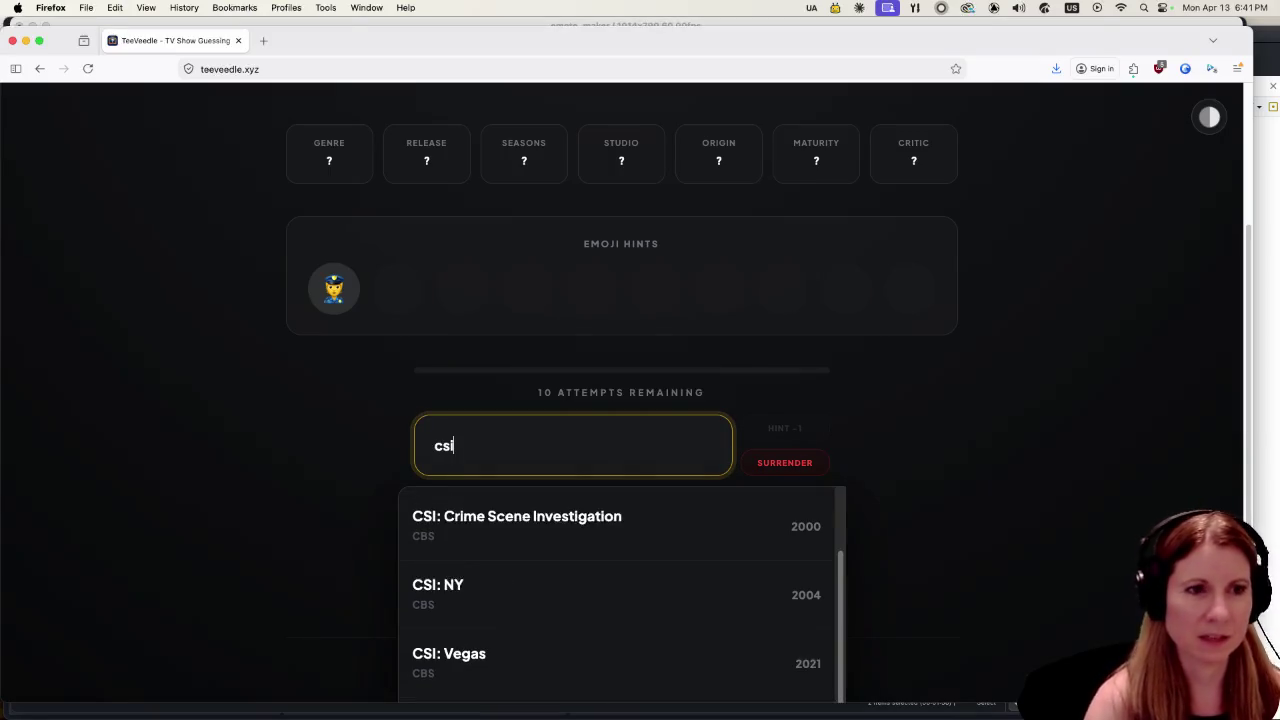
click(571, 516)
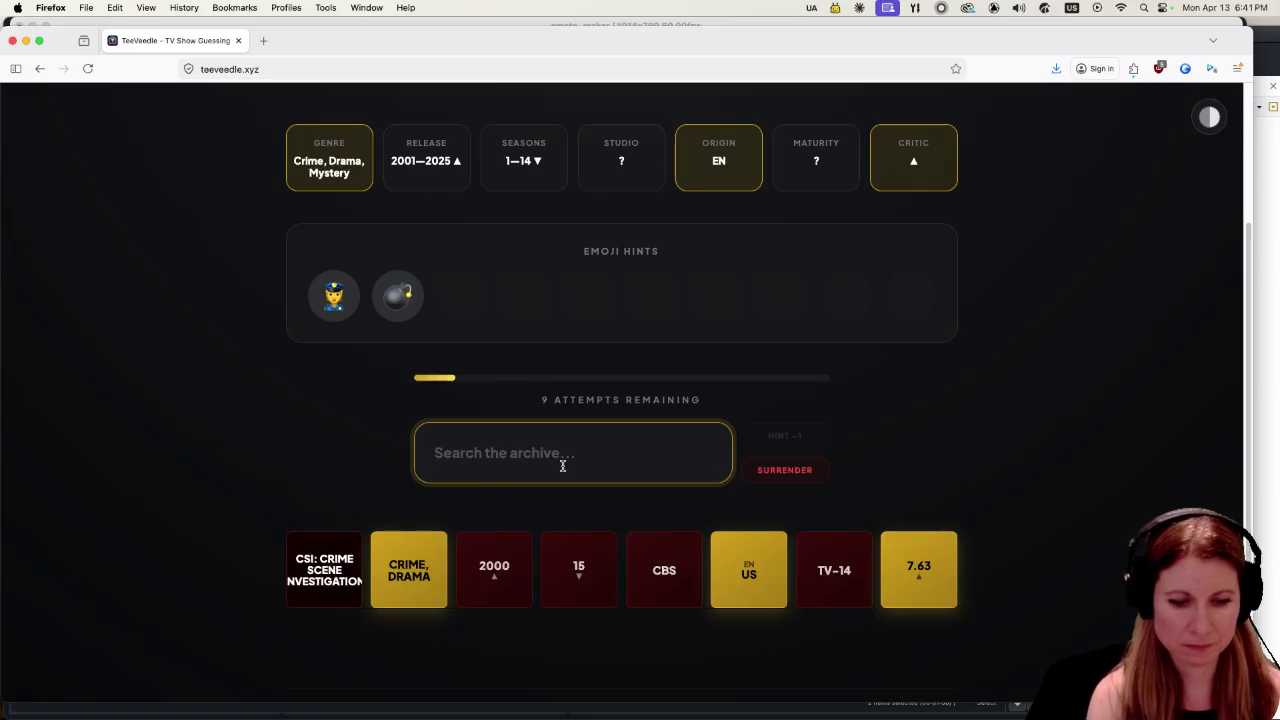
text(chica)
click(585, 522)
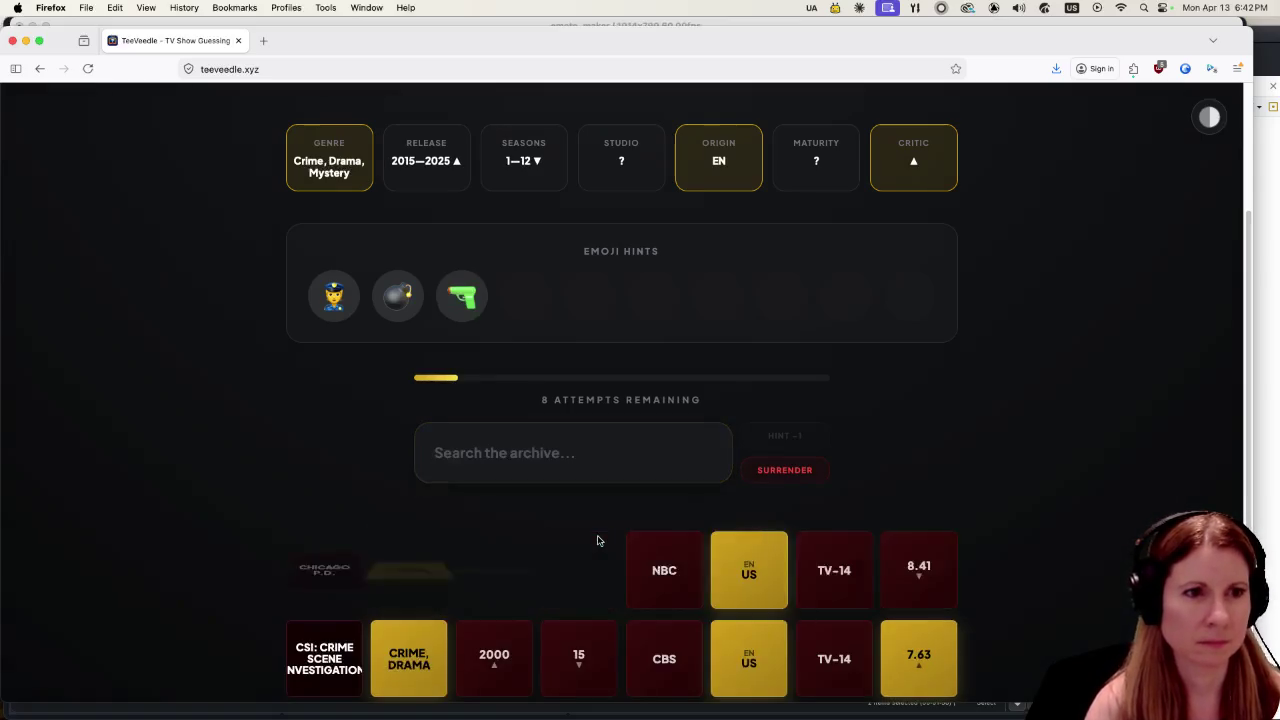
Guess the show 24, then type 'homel' to look up Homeland.
click(570, 443)
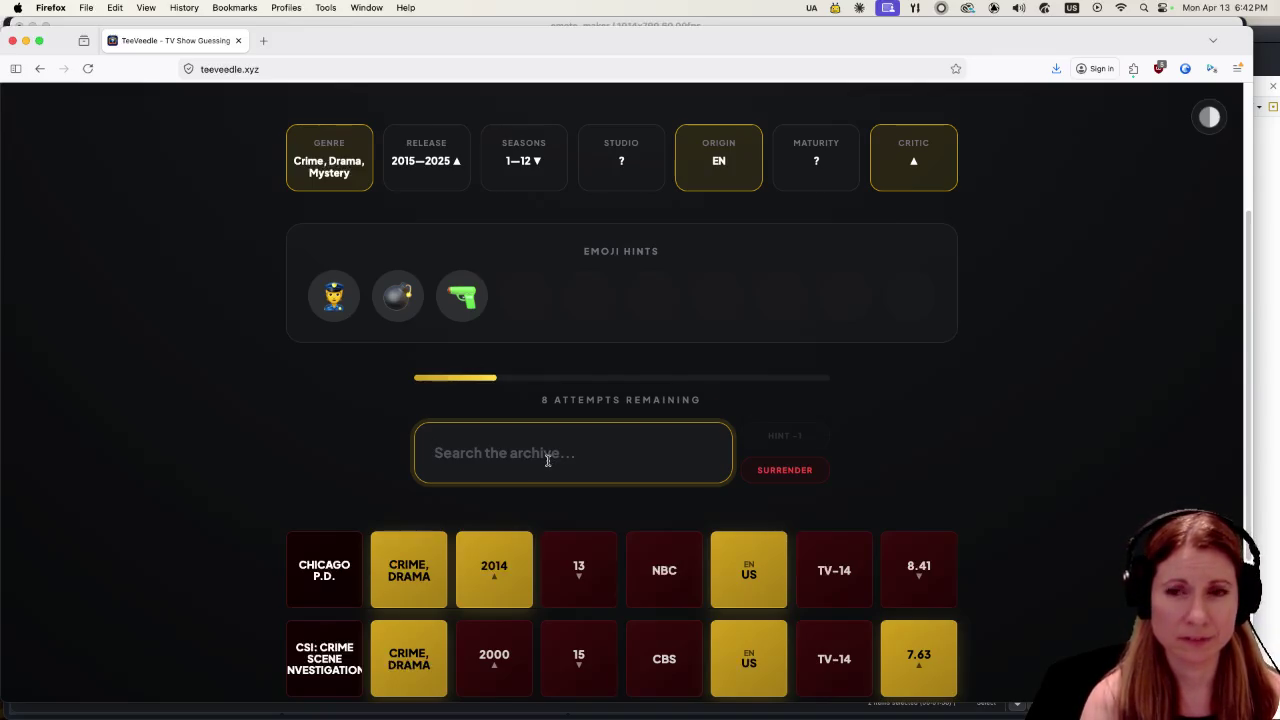
text(24)
click(581, 525)
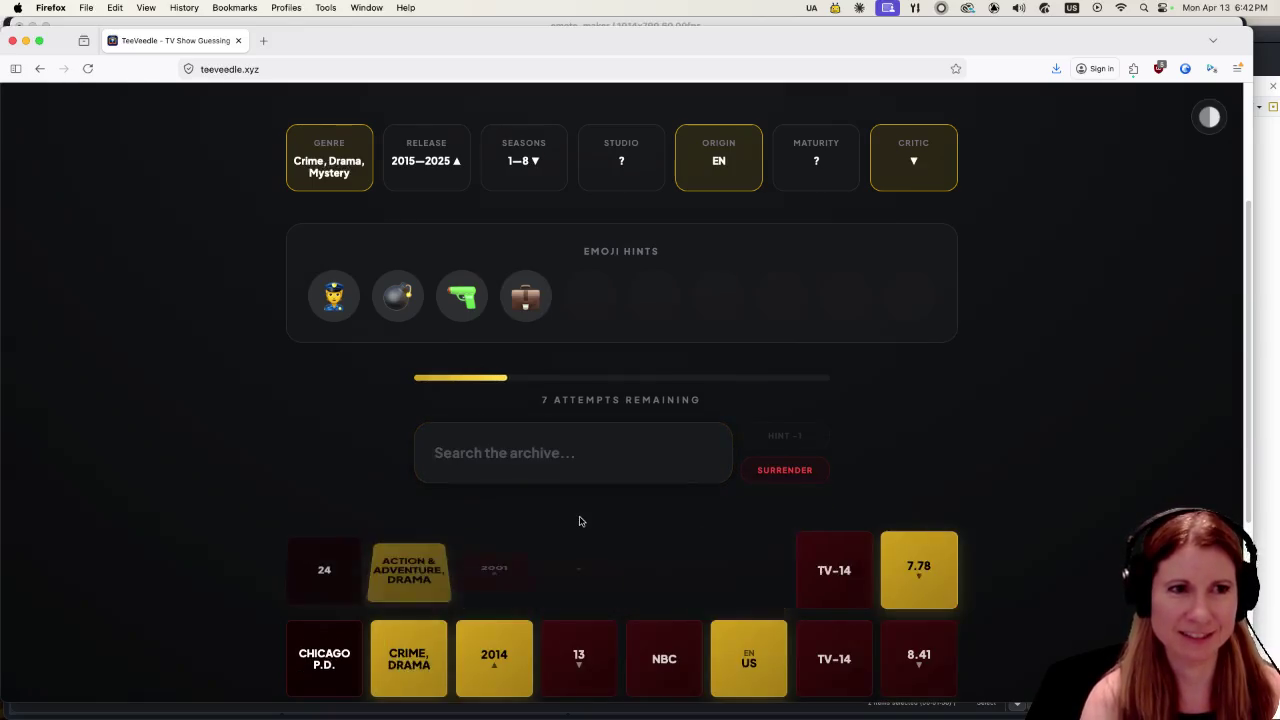
click(560, 441)
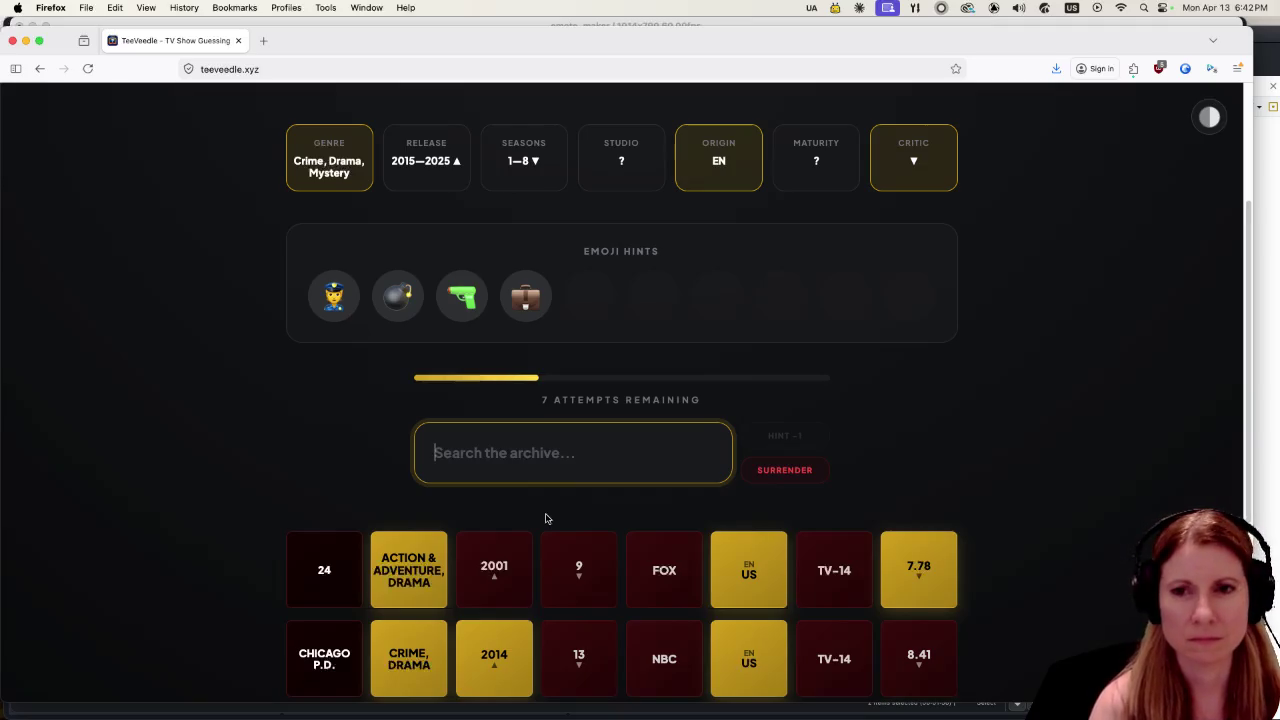
text(homel)
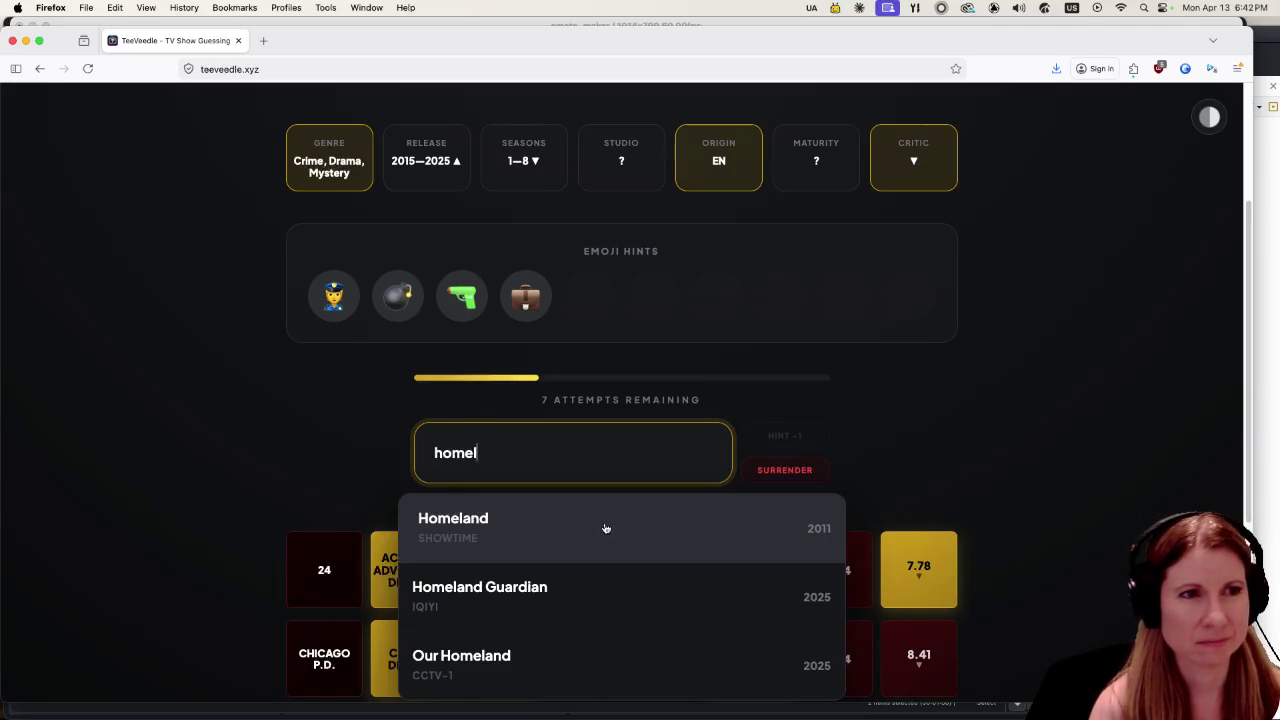
Dismiss the Homeland suggestions and guess CSI: Vegas instead.
click(605, 528)
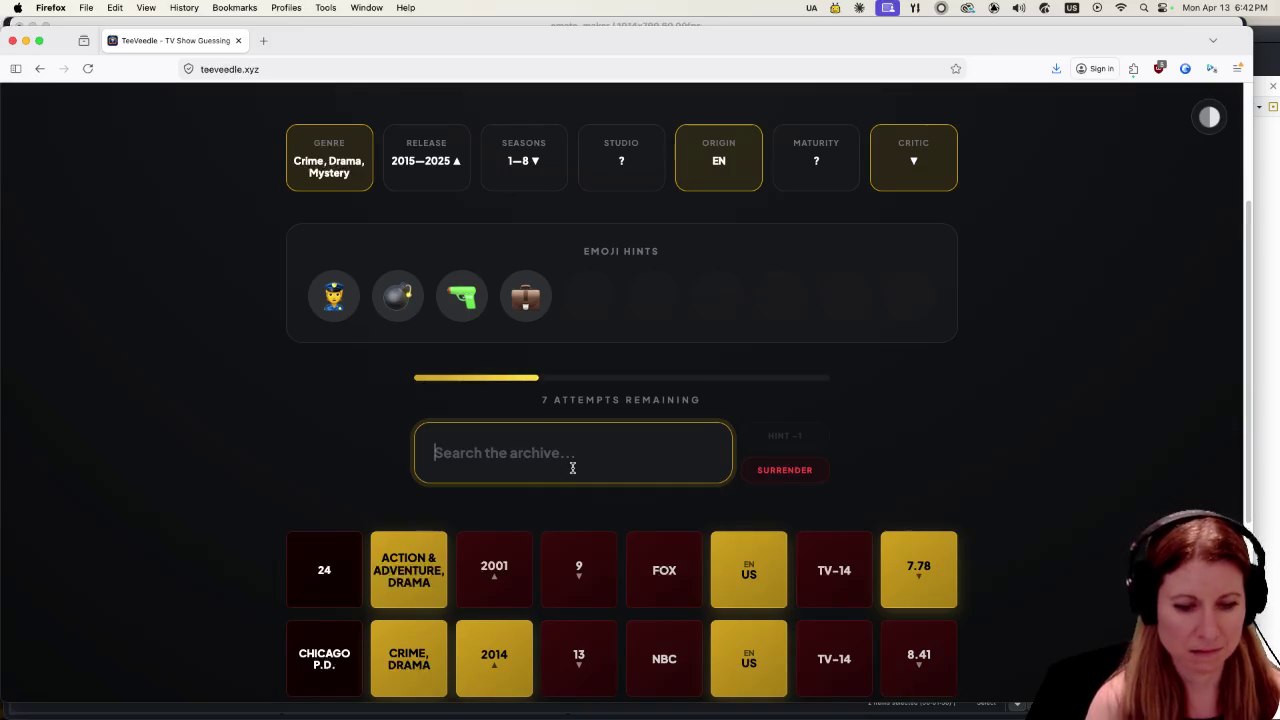
text(csi)
scroll(725, 580, down, 3)
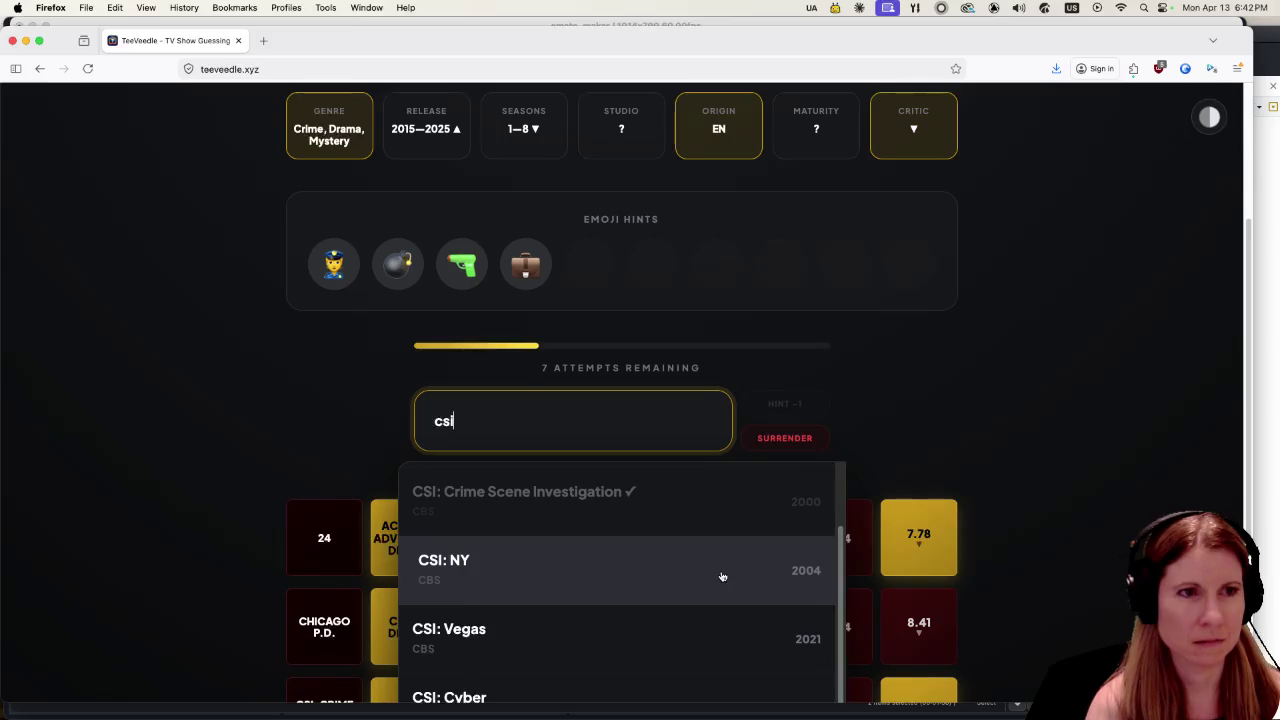
click(720, 648)
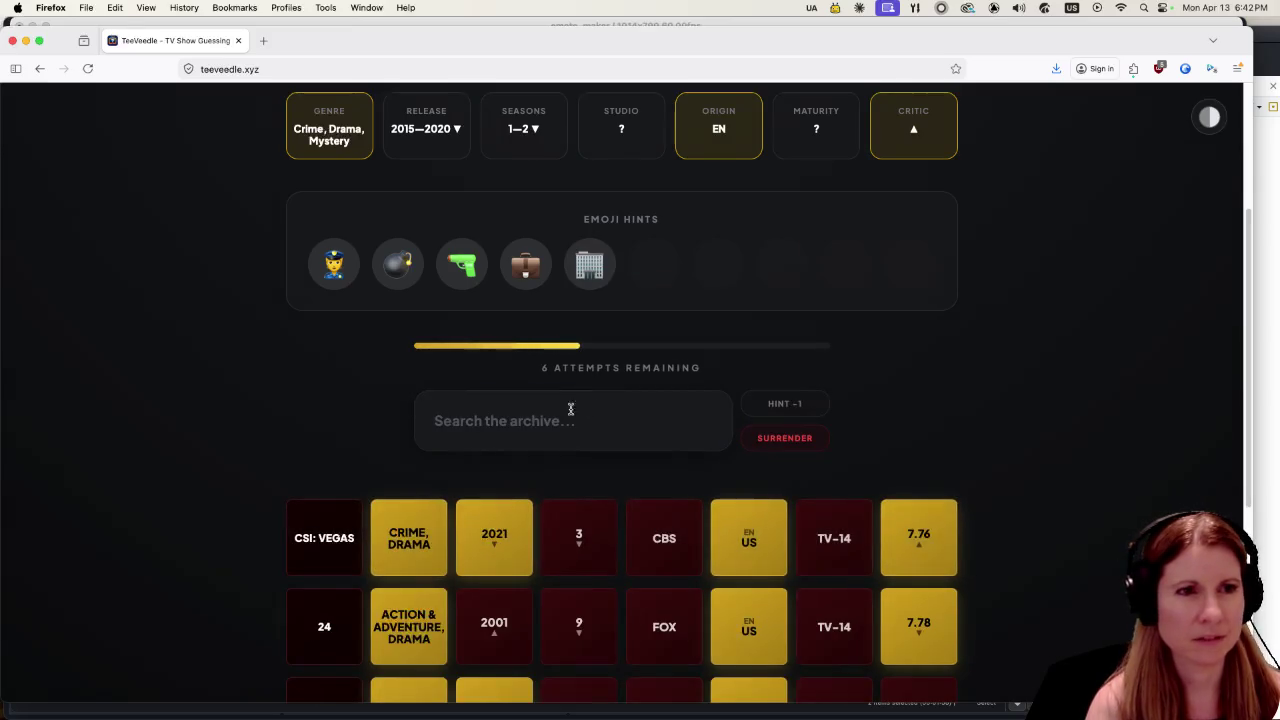
scroll(600, 405, up, 1)
scroll(598, 431, up, 1)
click(588, 474)
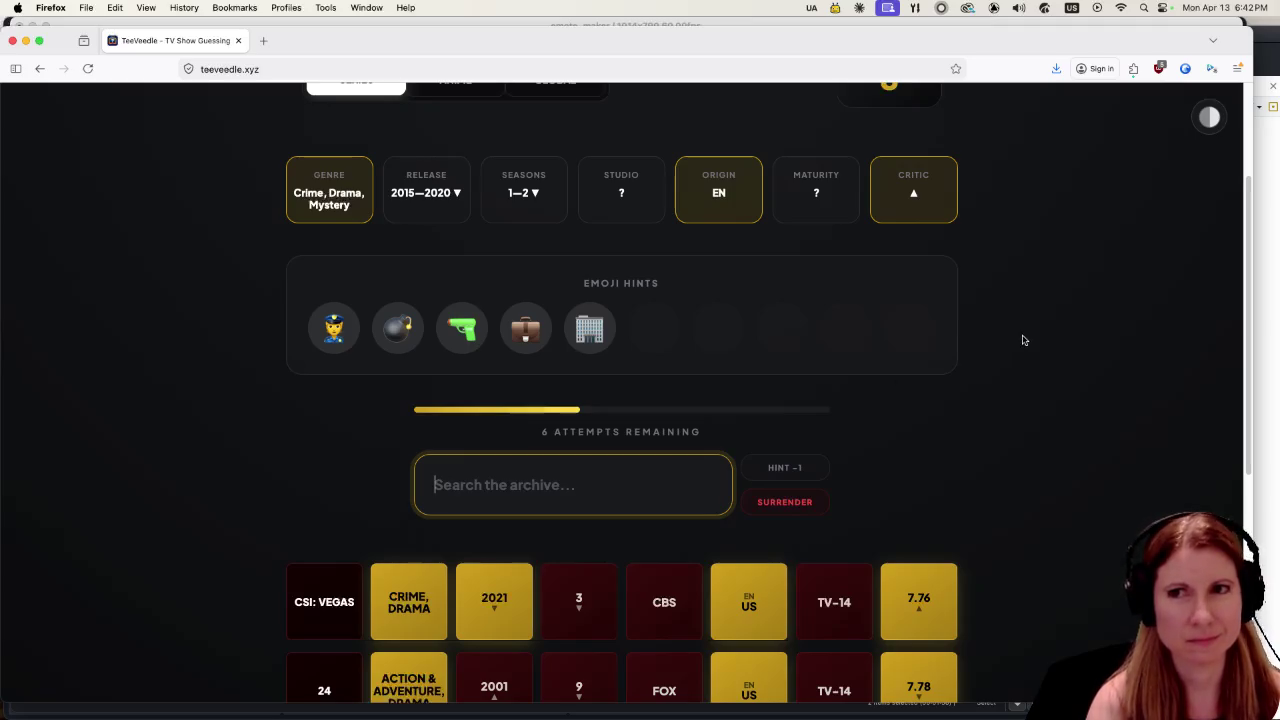
click(1262, 470)
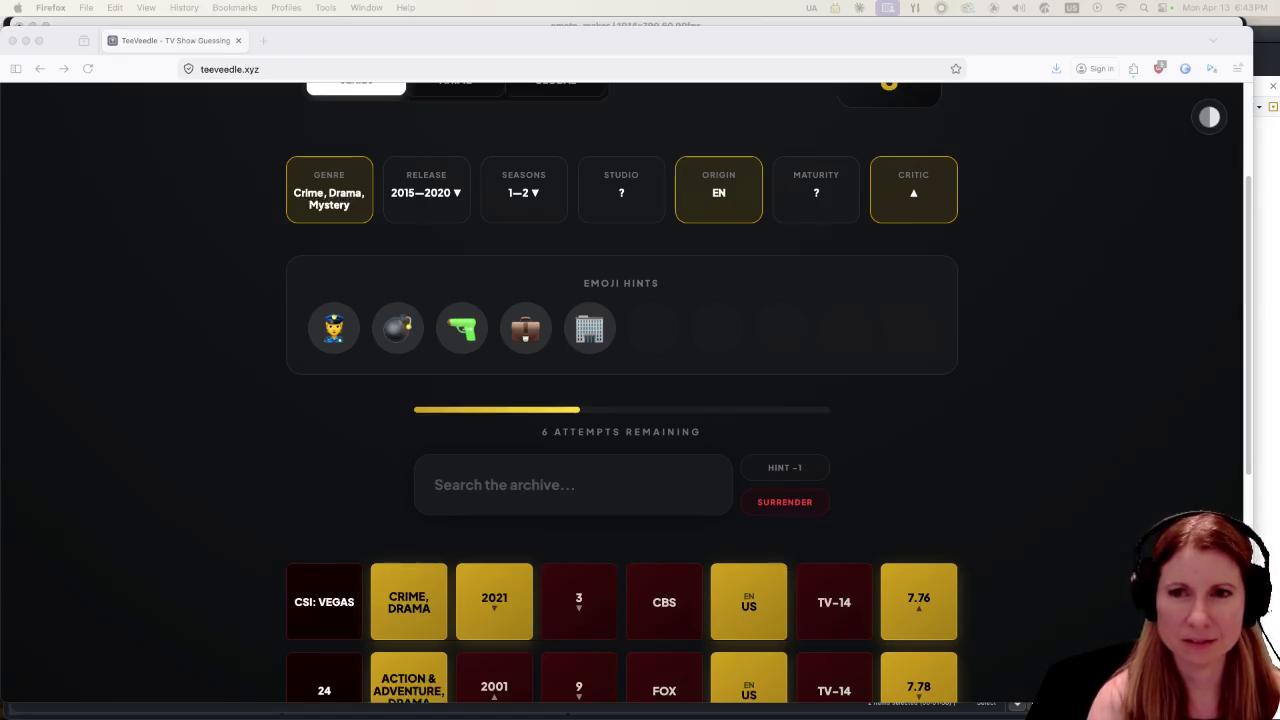
click(549, 475)
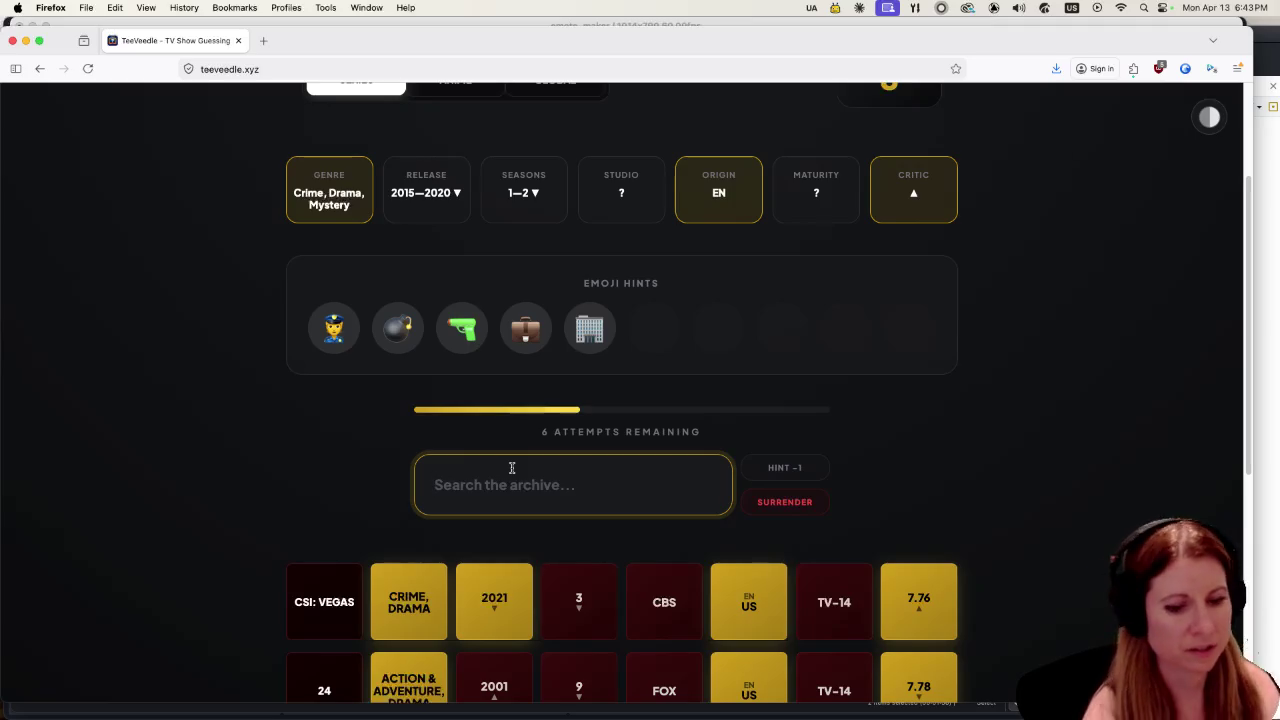
text(dark)
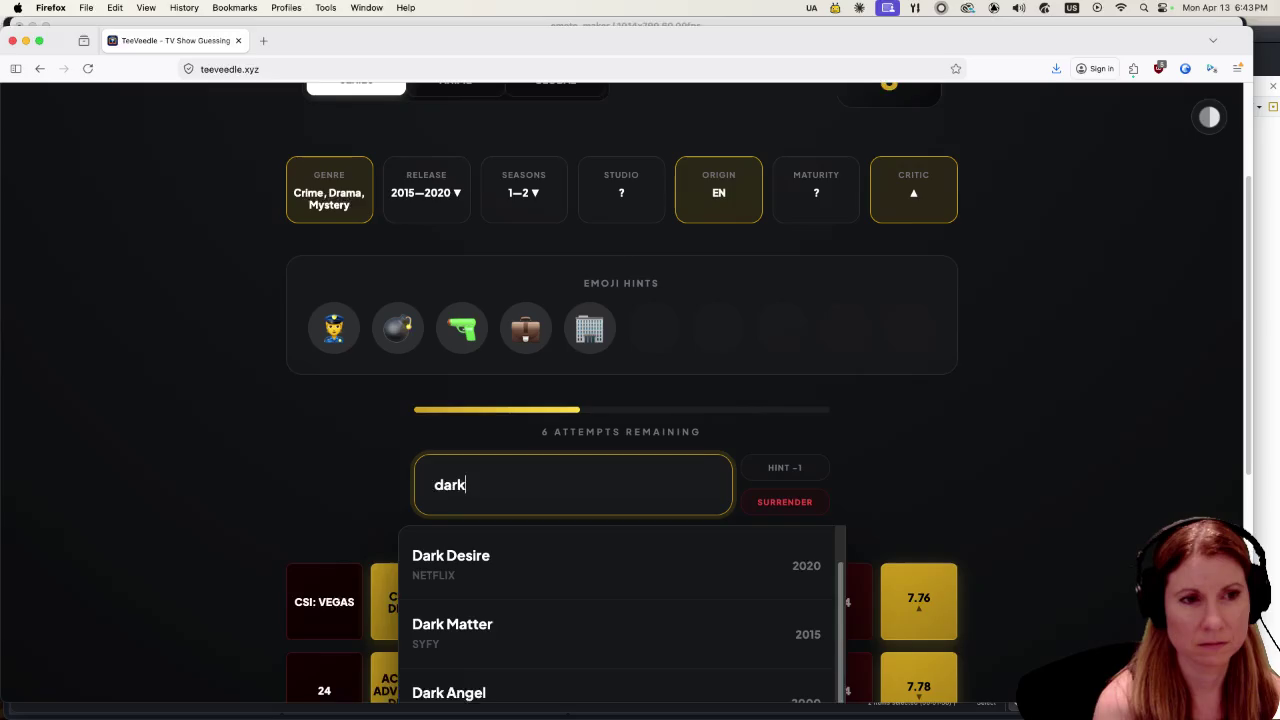
key(BackSpace)
key(BackSpace)
key(BackSpace)
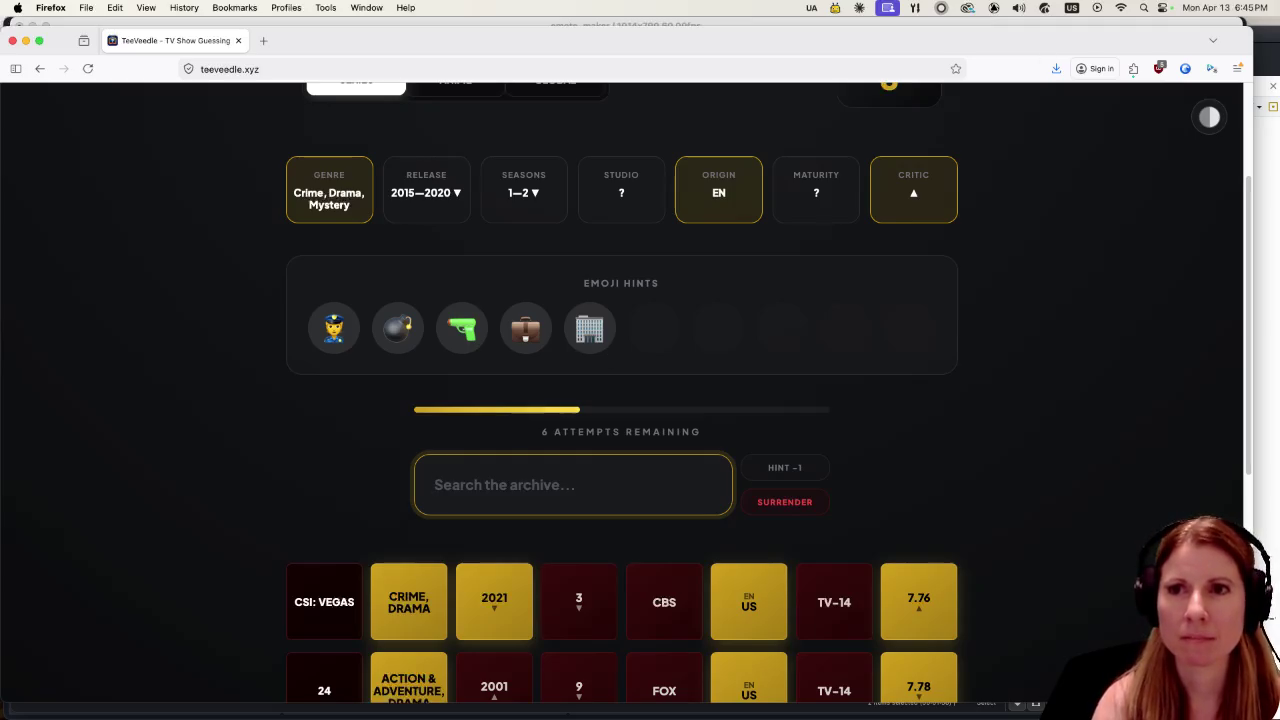
key(super+Tab)
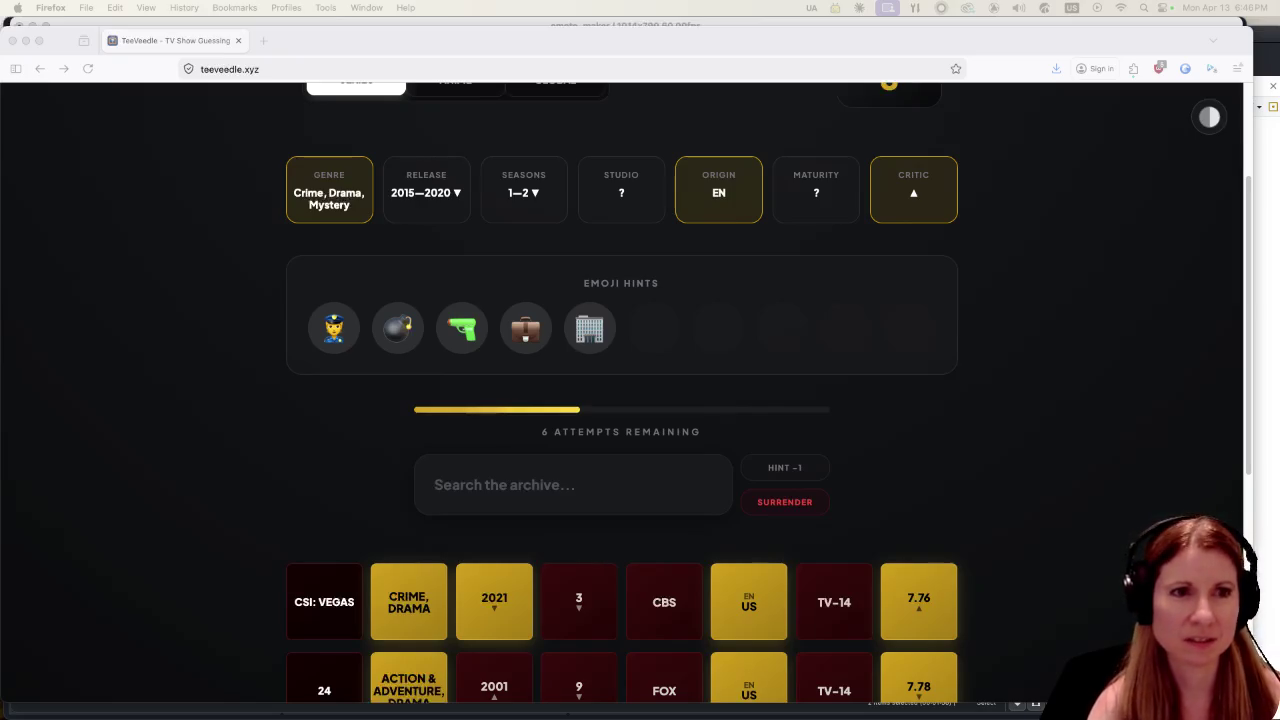
click(545, 485)
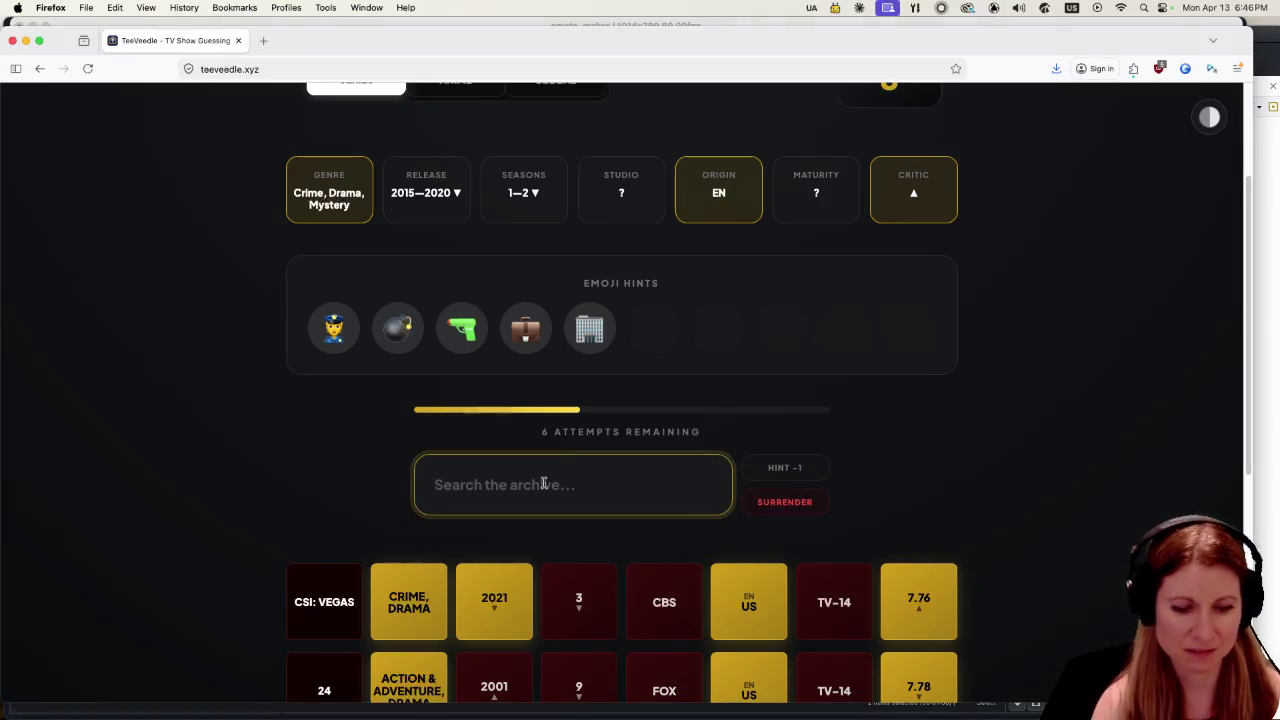
text(sherlo)
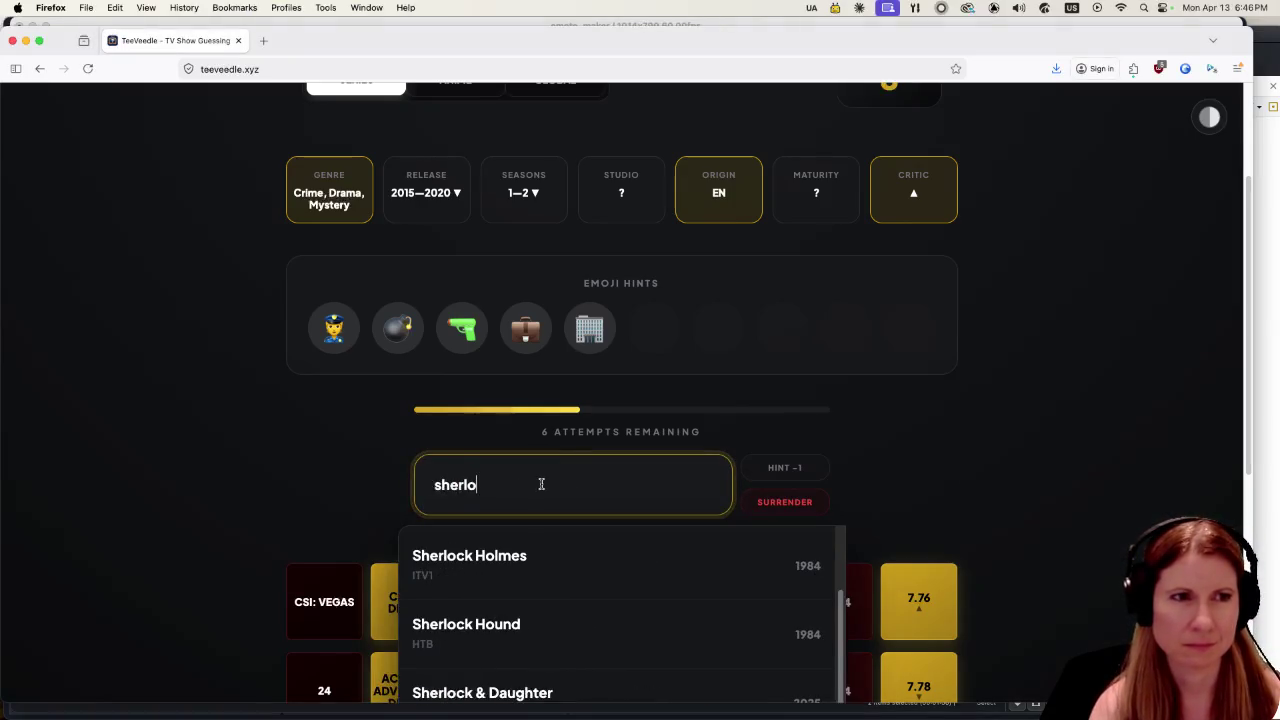
scroll(640, 560, down, 1)
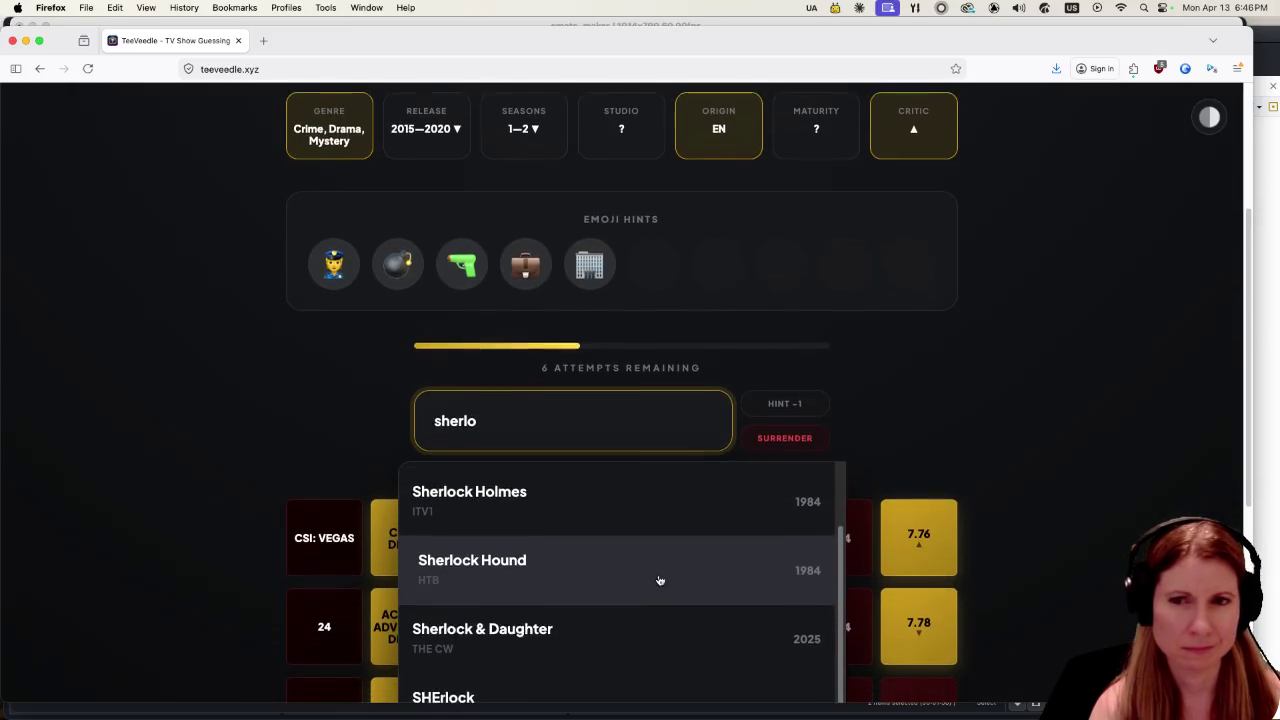
scroll(658, 578, down, 1)
scroll(655, 577, down, 1)
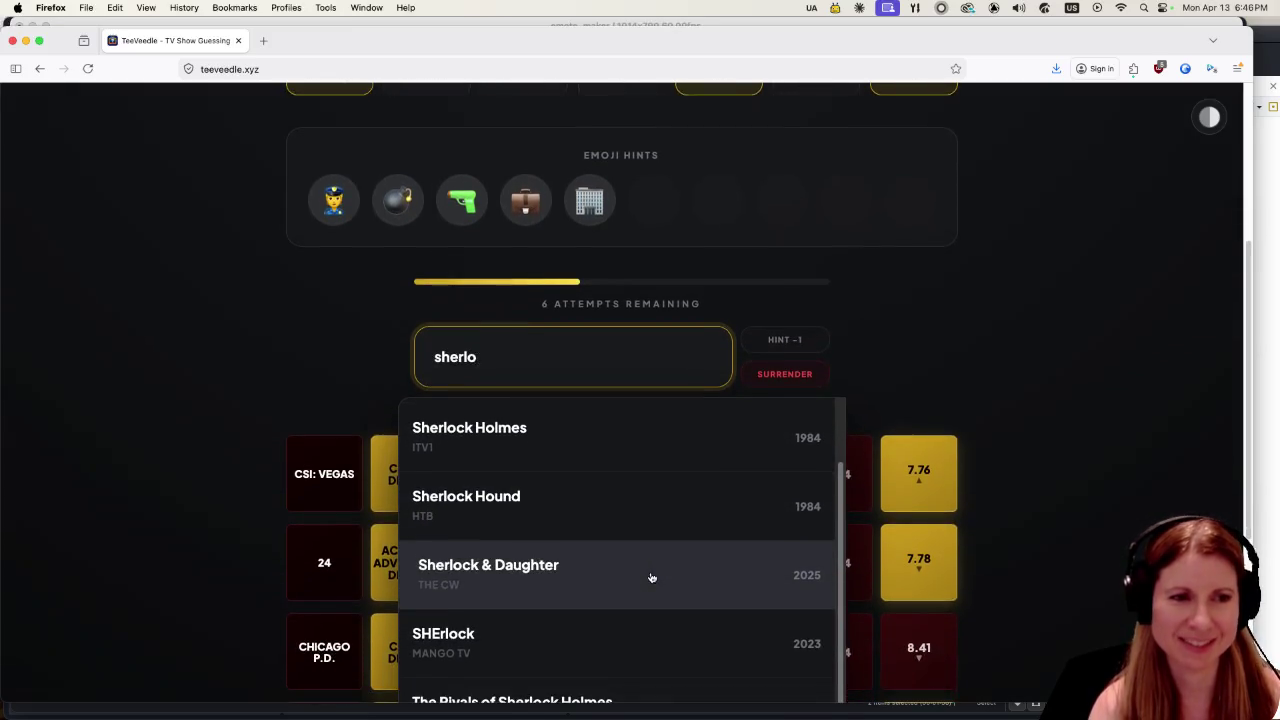
scroll(659, 562, down, 1)
scroll(659, 560, down, 1)
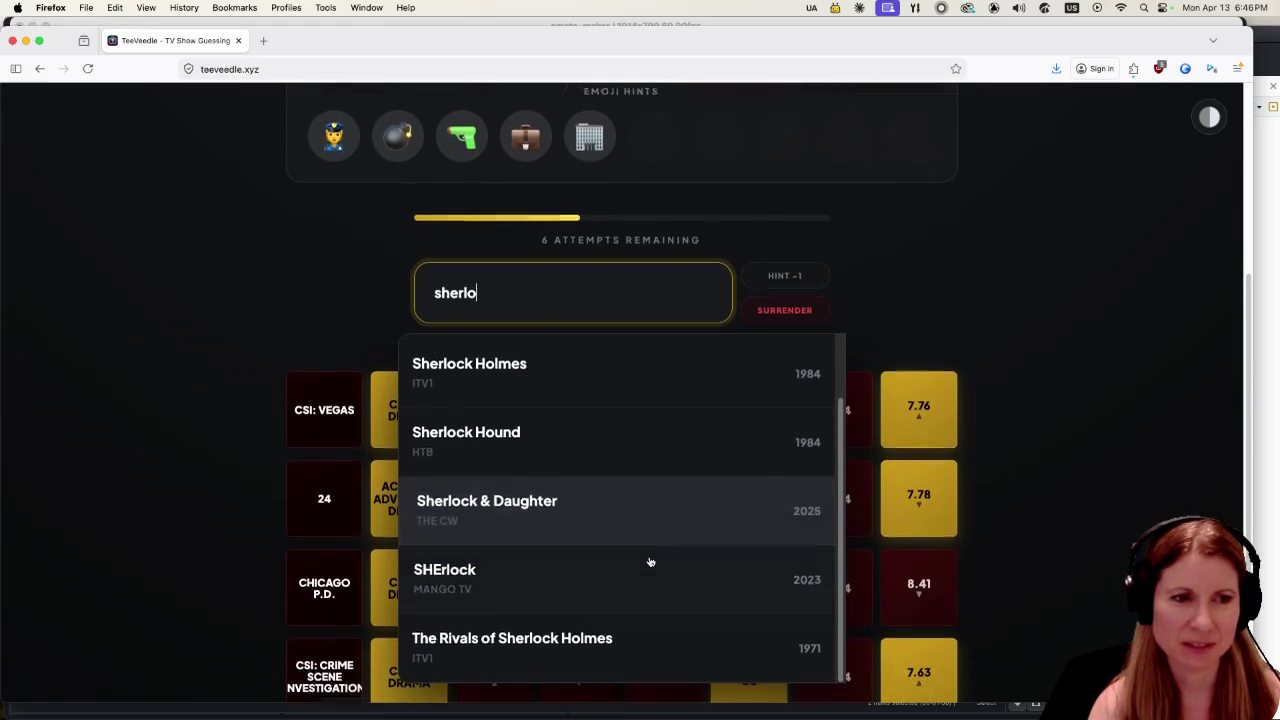
scroll(646, 557, up, 1)
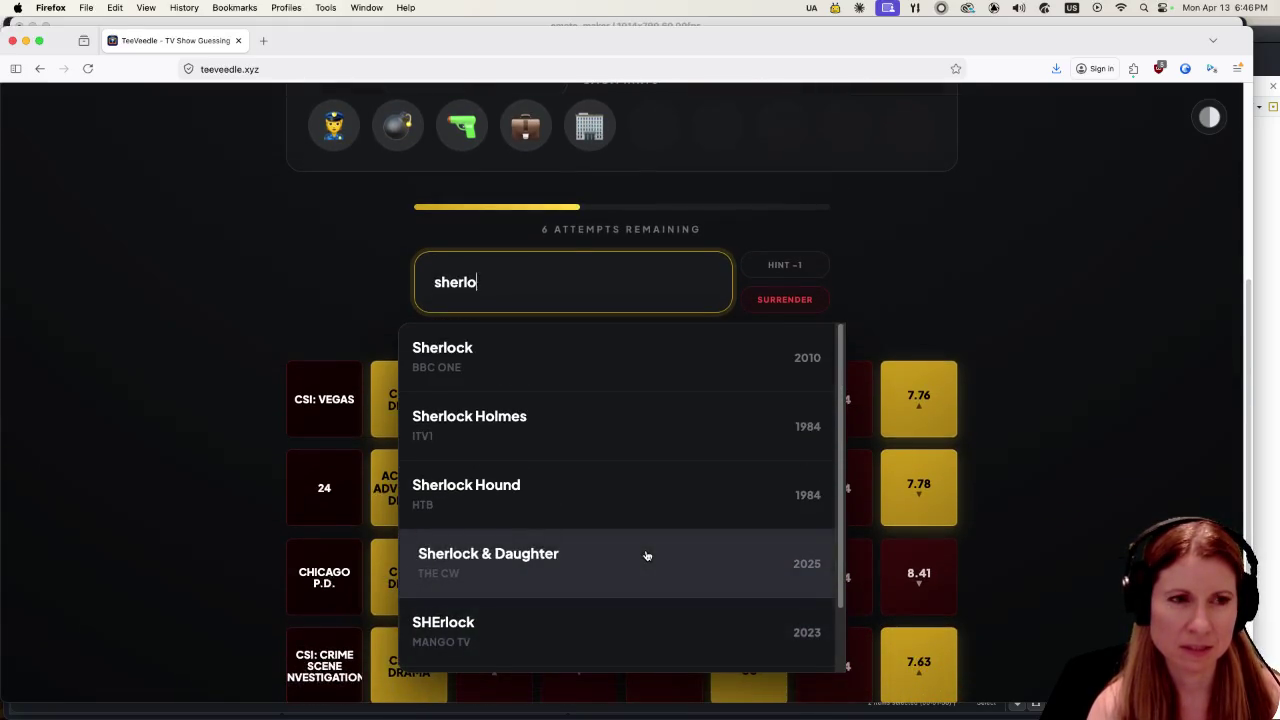
scroll(175, 424, up, 4)
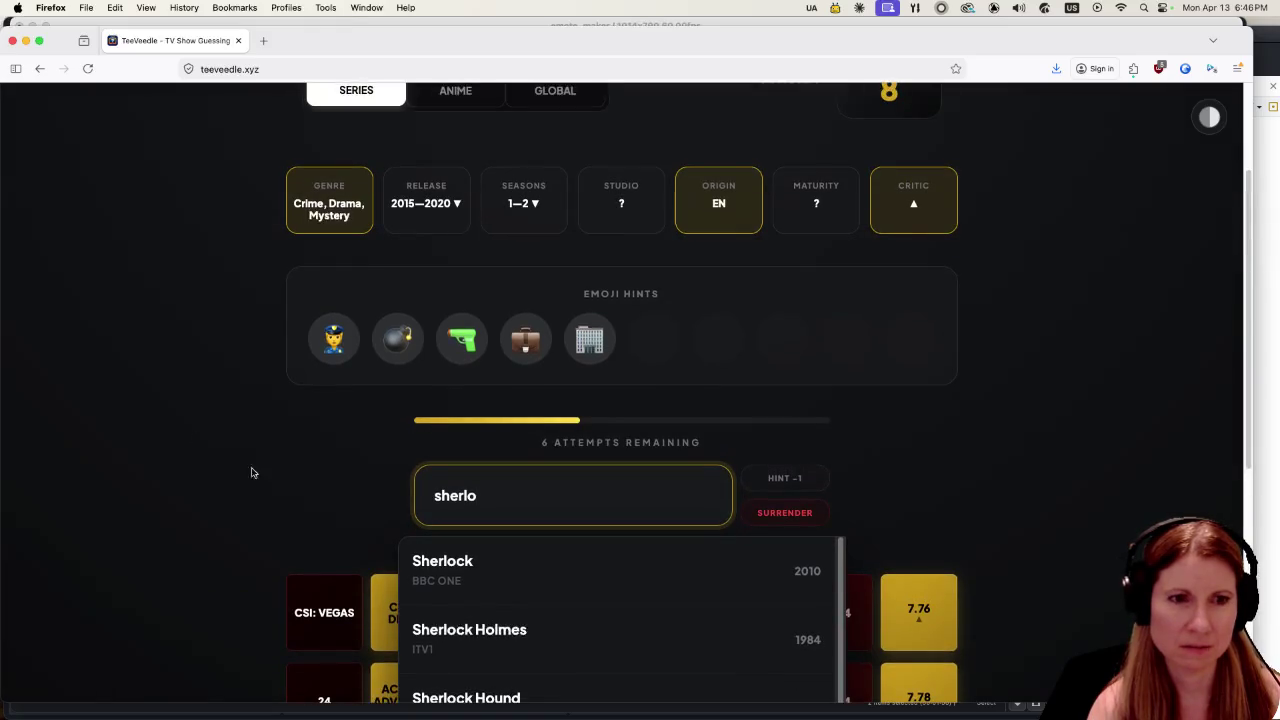
key(BackSpace)
key(BackSpace)
key(BackSpace)
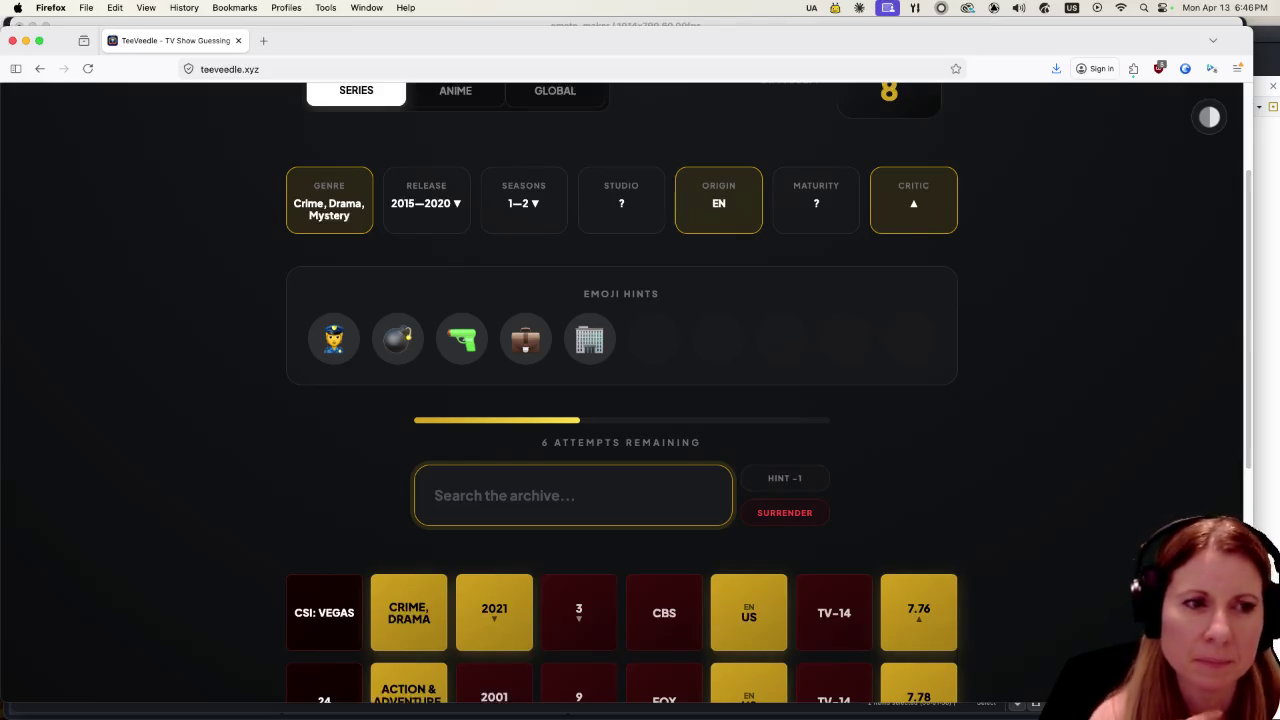
text(body)
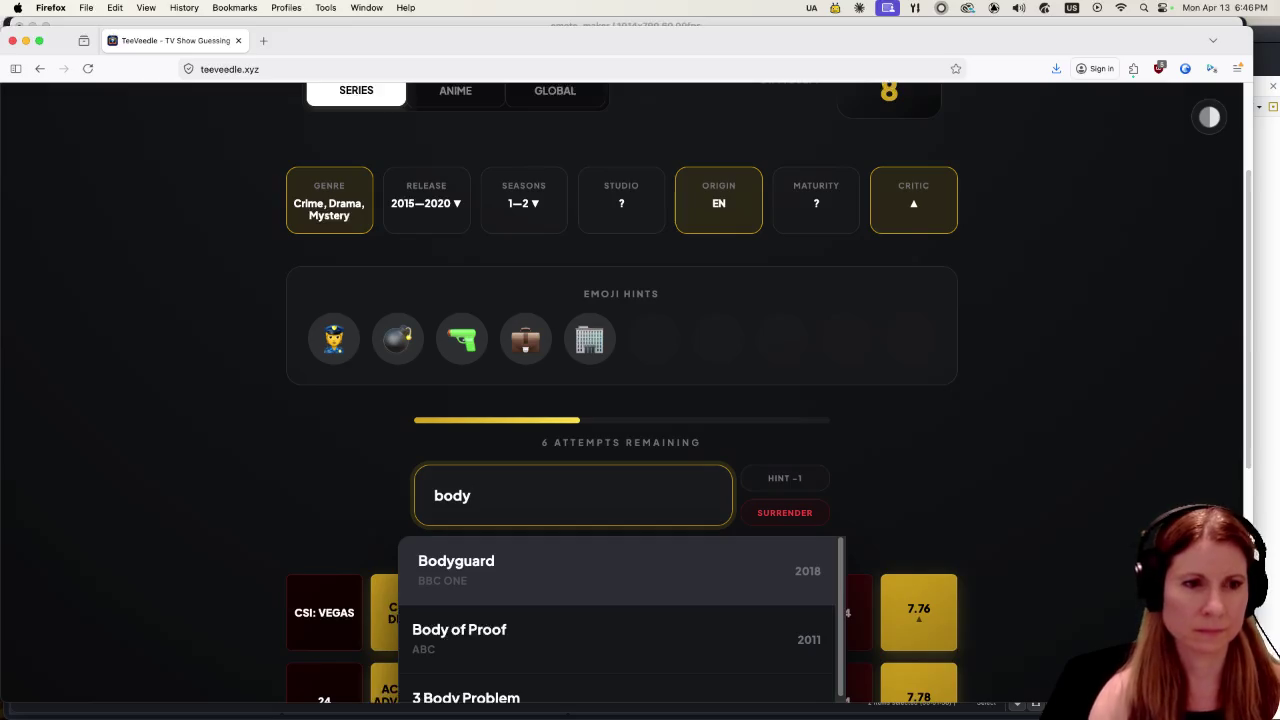
Guess Bodyguard to win at streak 9 and continue to the next puzzle.
click(585, 570)
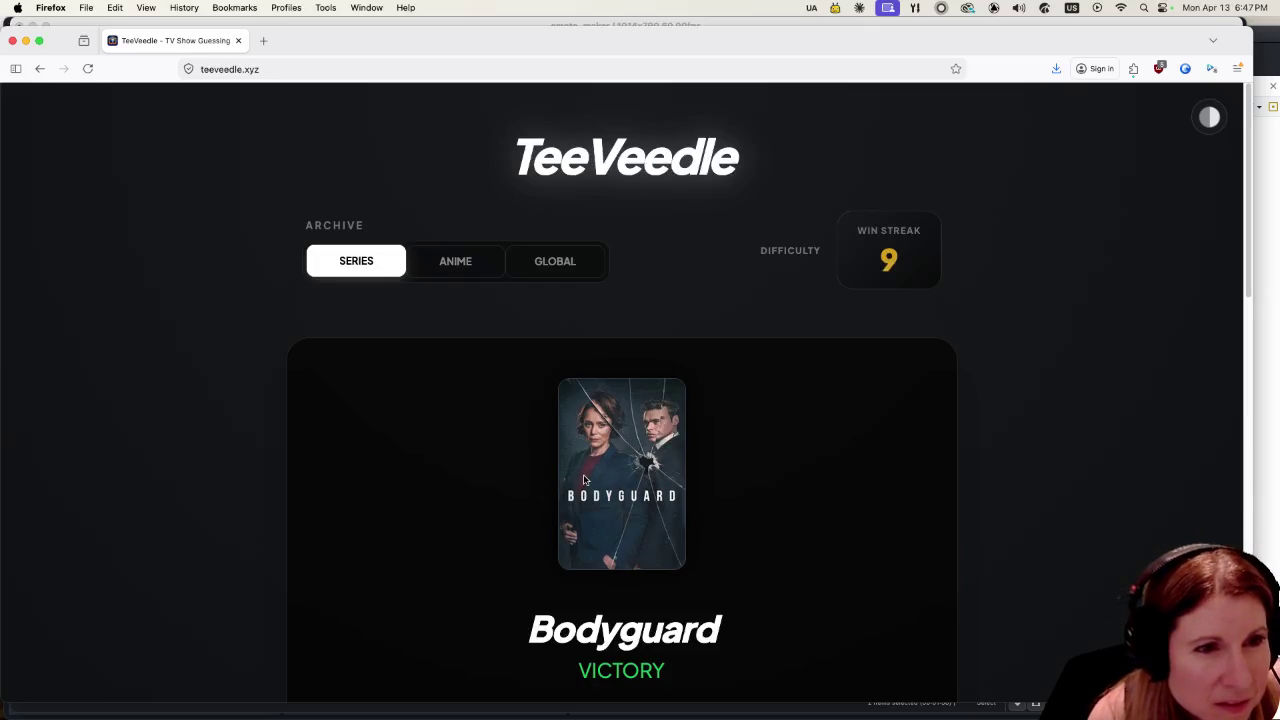
scroll(575, 474, down, 2)
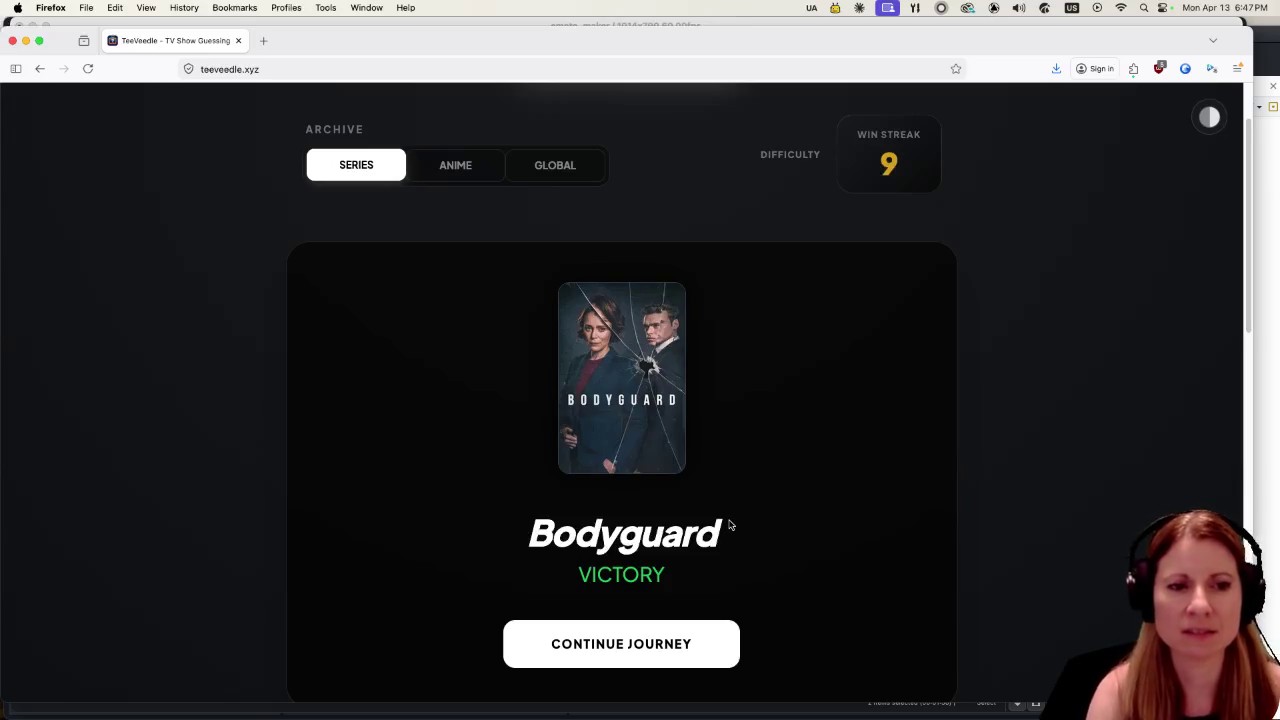
click(700, 632)
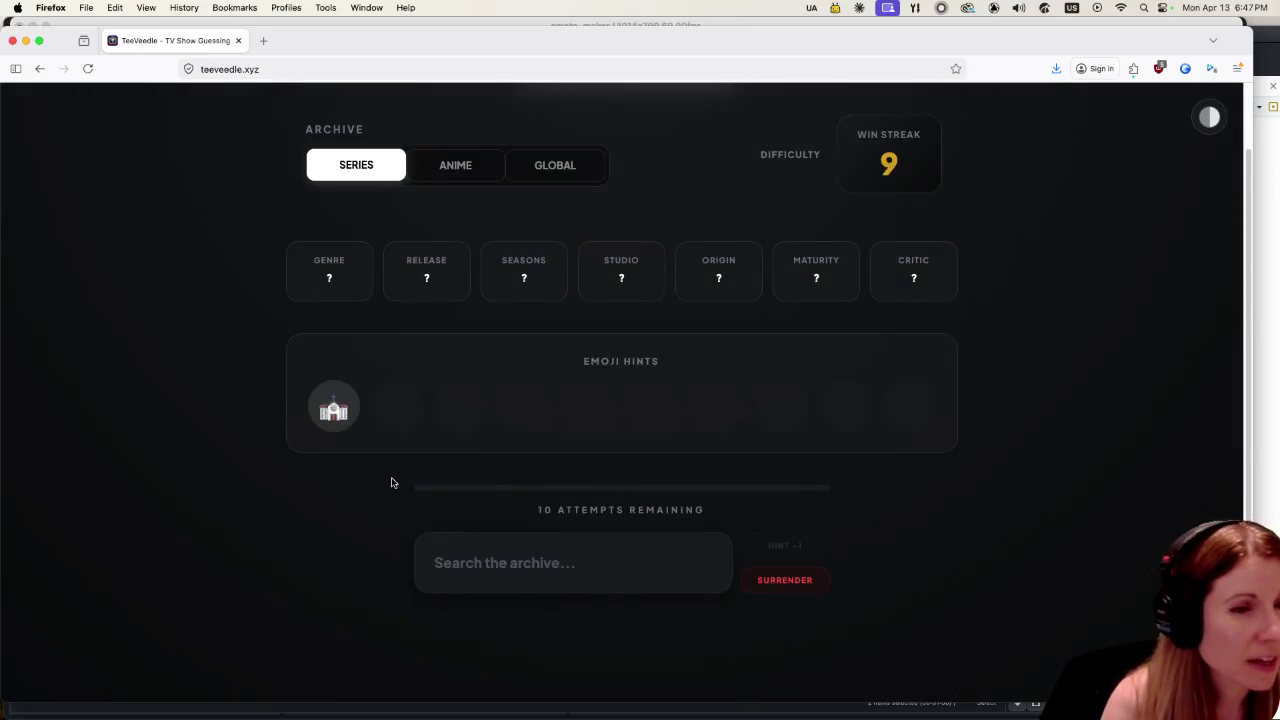
After trying 'rich' and other queries, search 'gems' and guess The Righteous Gemstones.
click(586, 570)
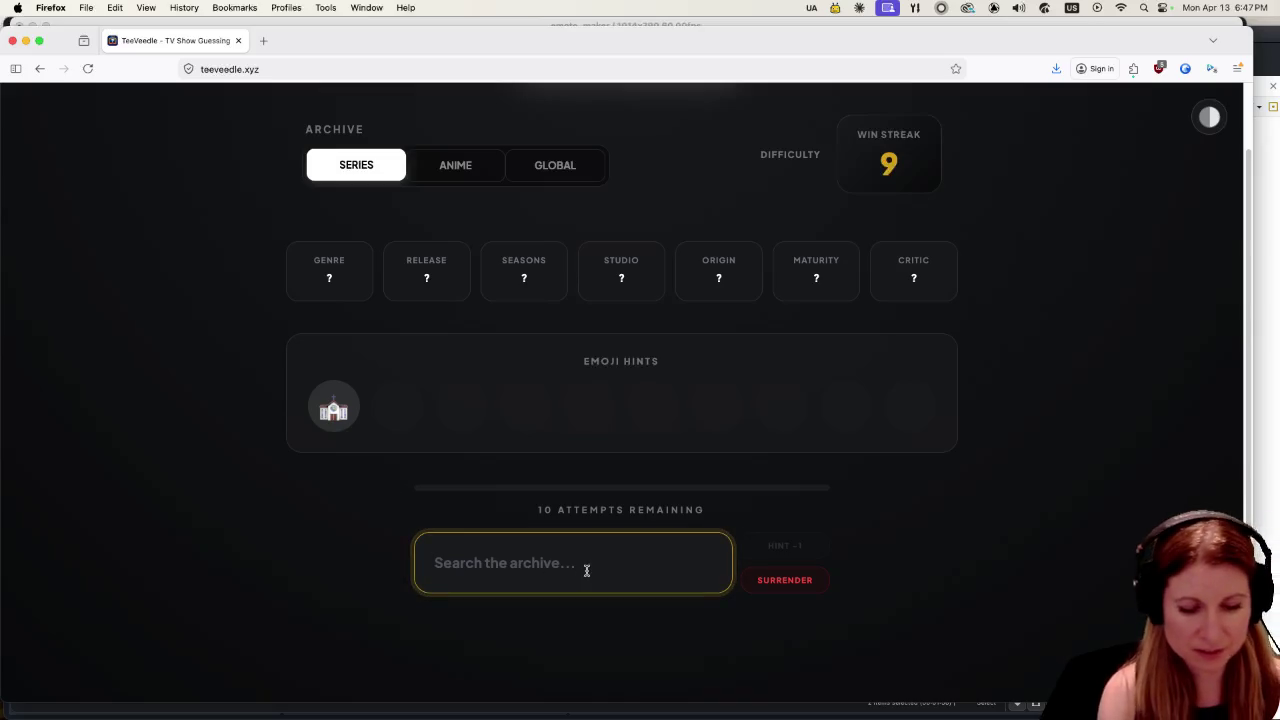
text(rich)
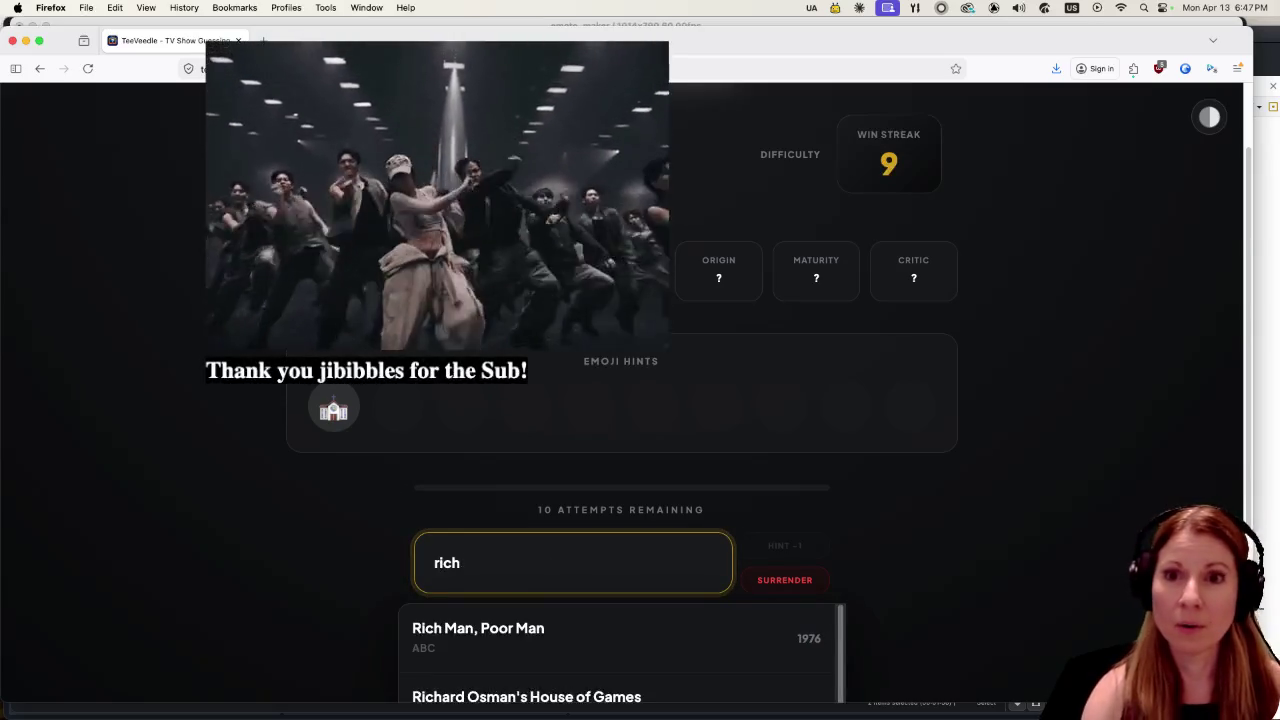
scroll(534, 572, down, 5)
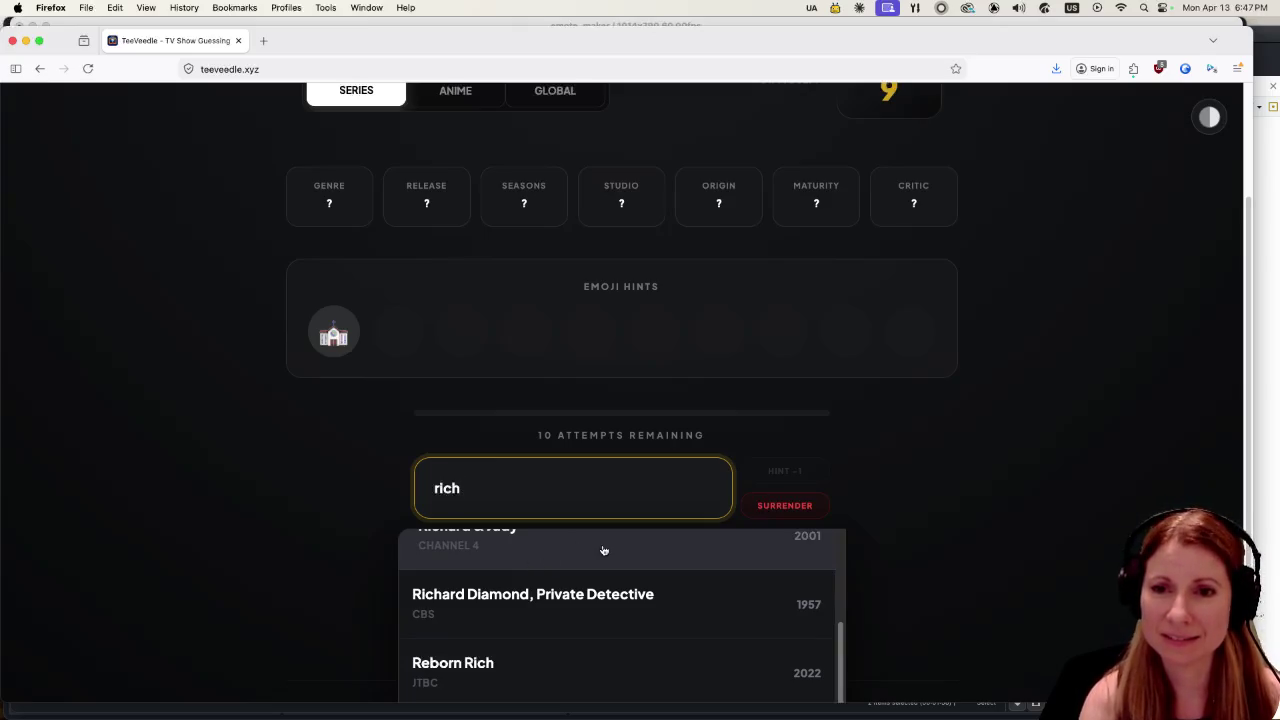
scroll(603, 550, down, 5)
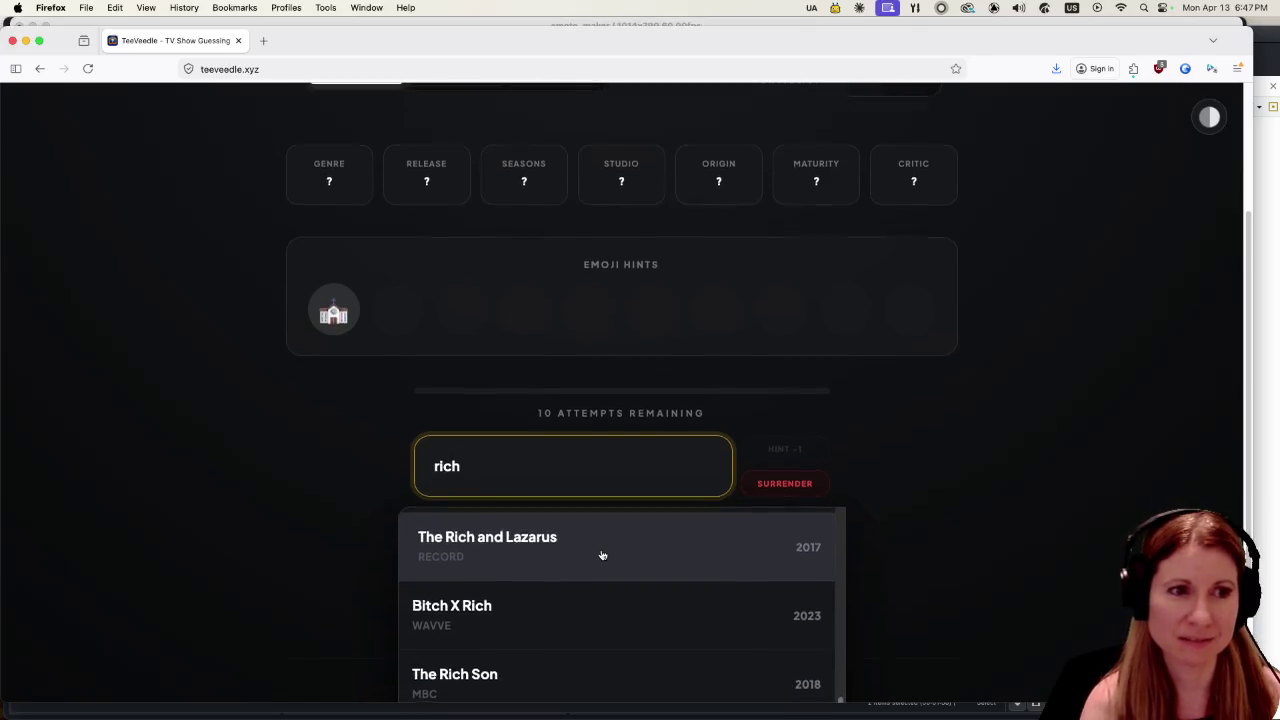
scroll(603, 552, down, 2)
text(i)
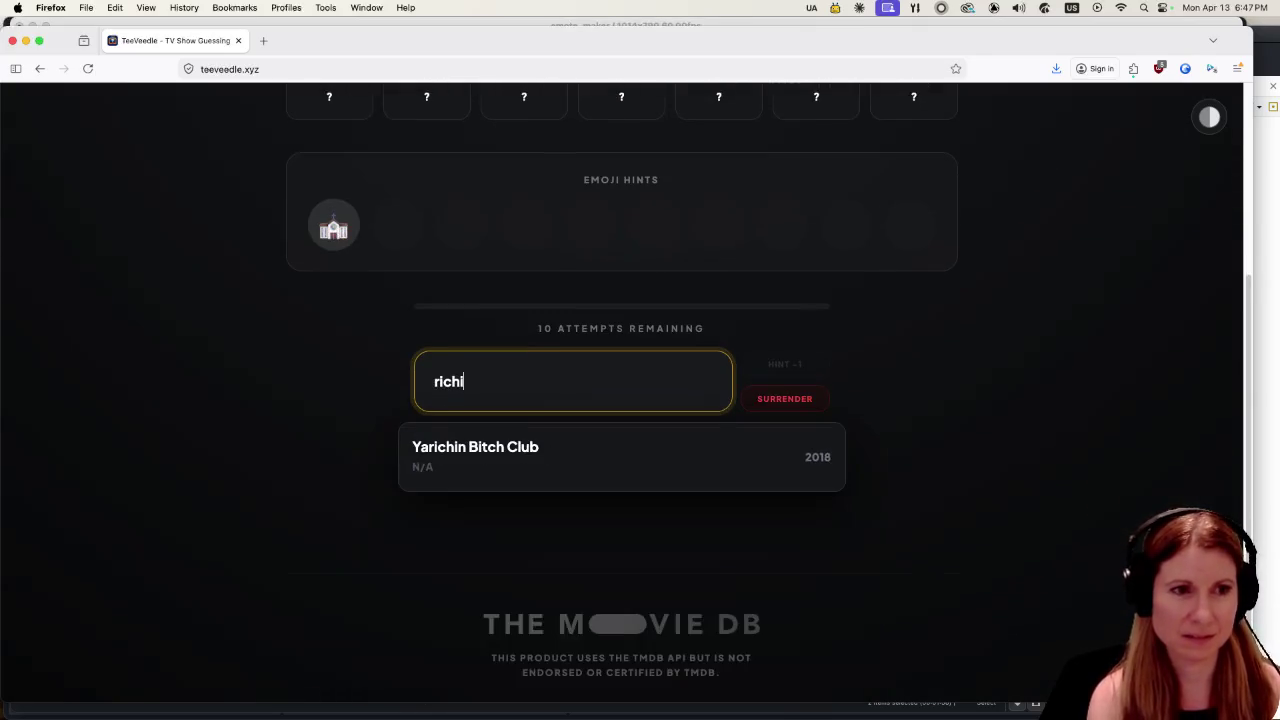
key(BackSpace)
key(BackSpace)
text(heo)
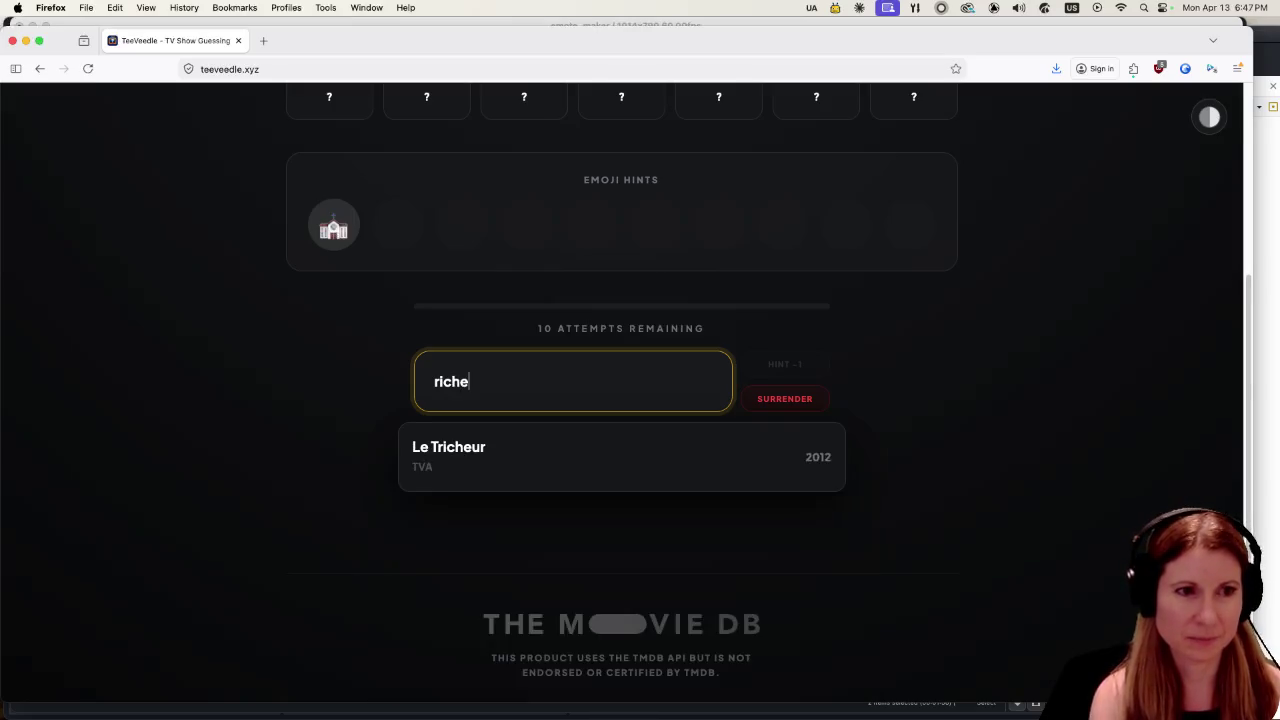
key(BackSpace)
key(BackSpace)
key(BackSpace)
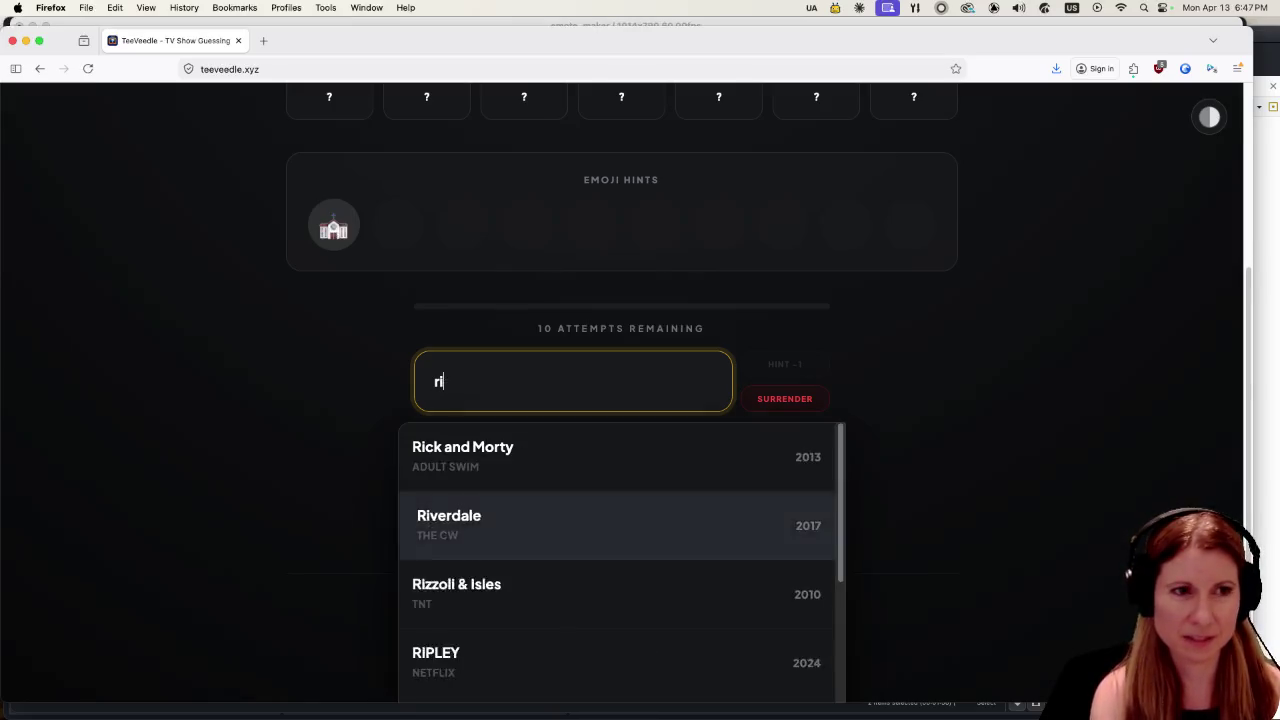
text(gems)
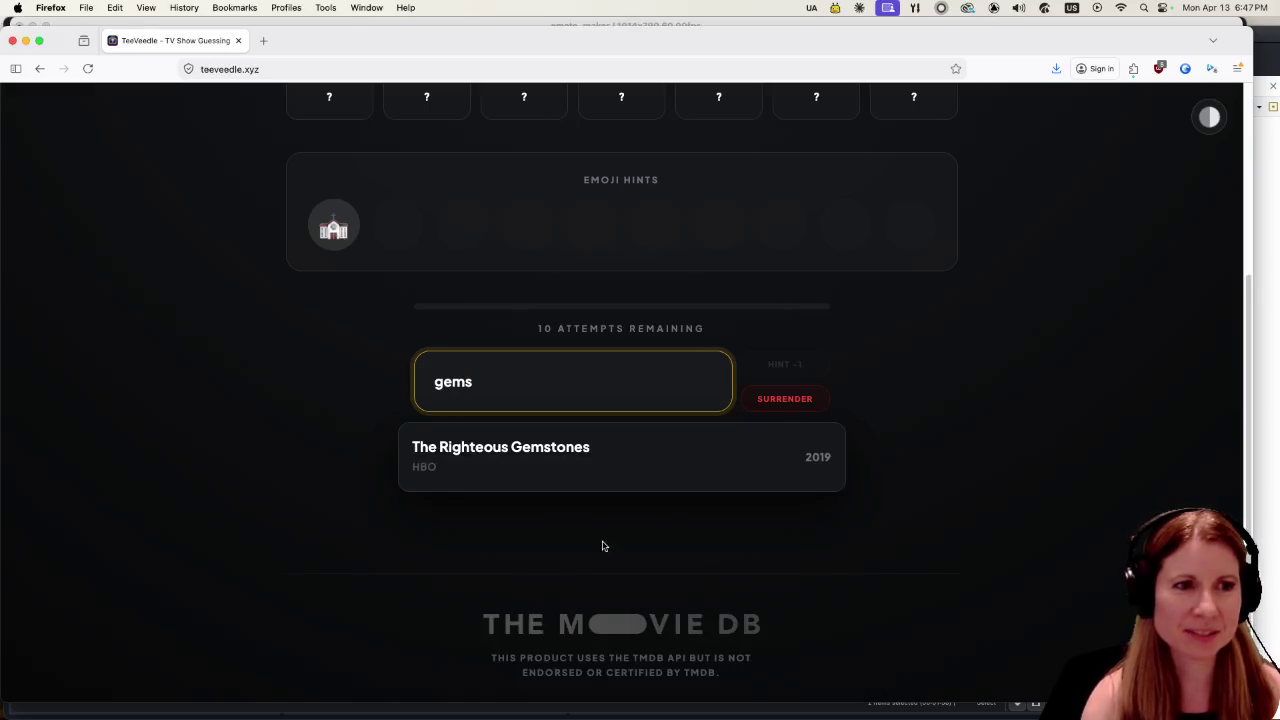
click(675, 465)
scroll(265, 429, up, 3)
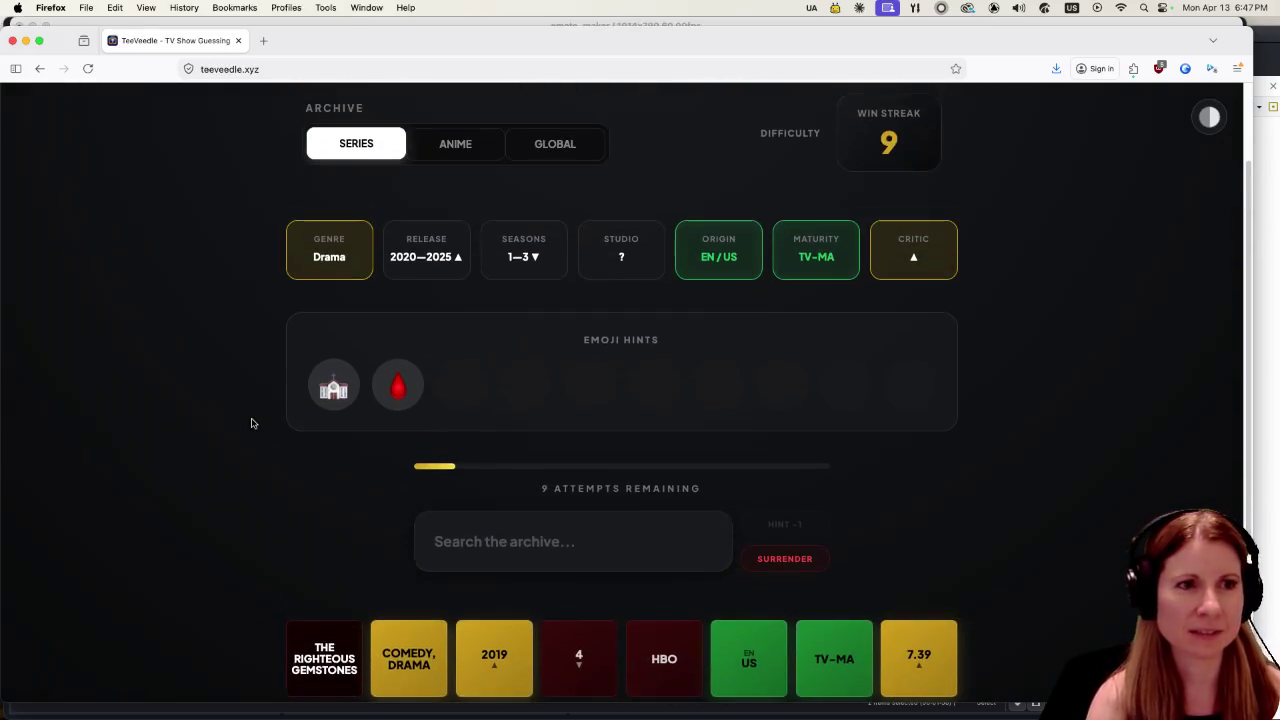
Search 'vampi' and submit Vampire Academy as the next guess.
scroll(295, 440, up, 1)
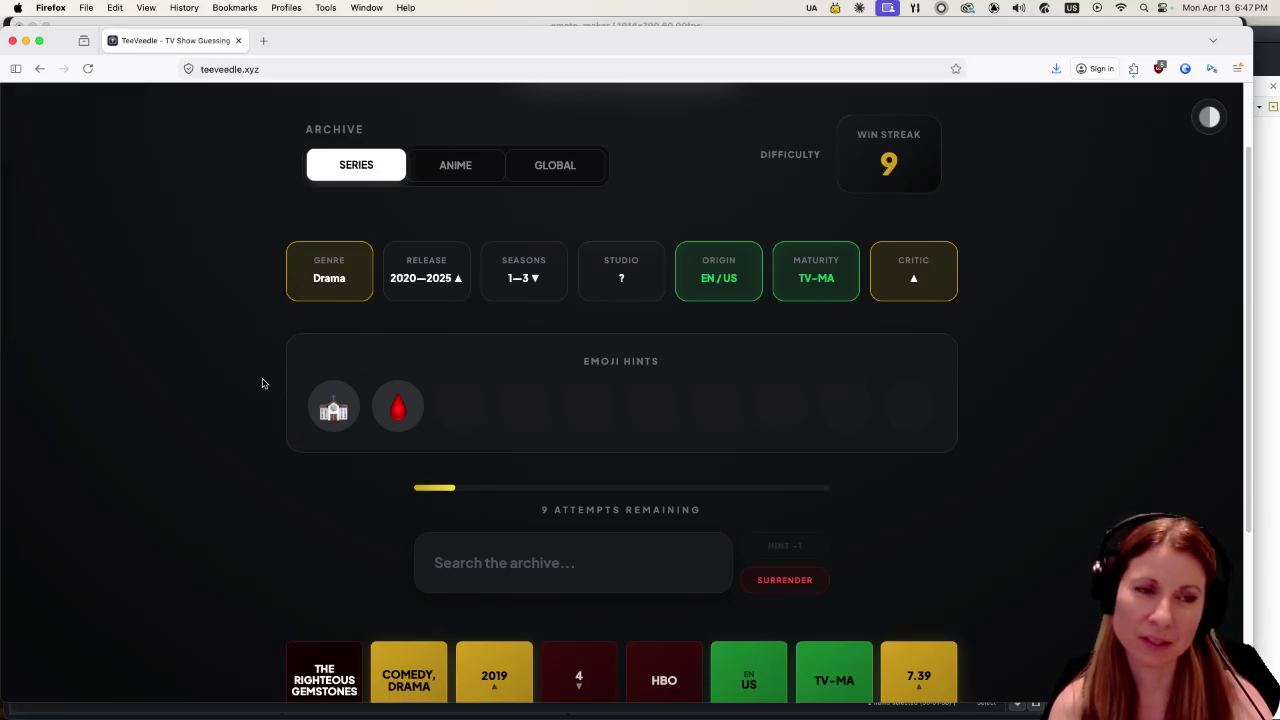
click(508, 560)
text(vampi)
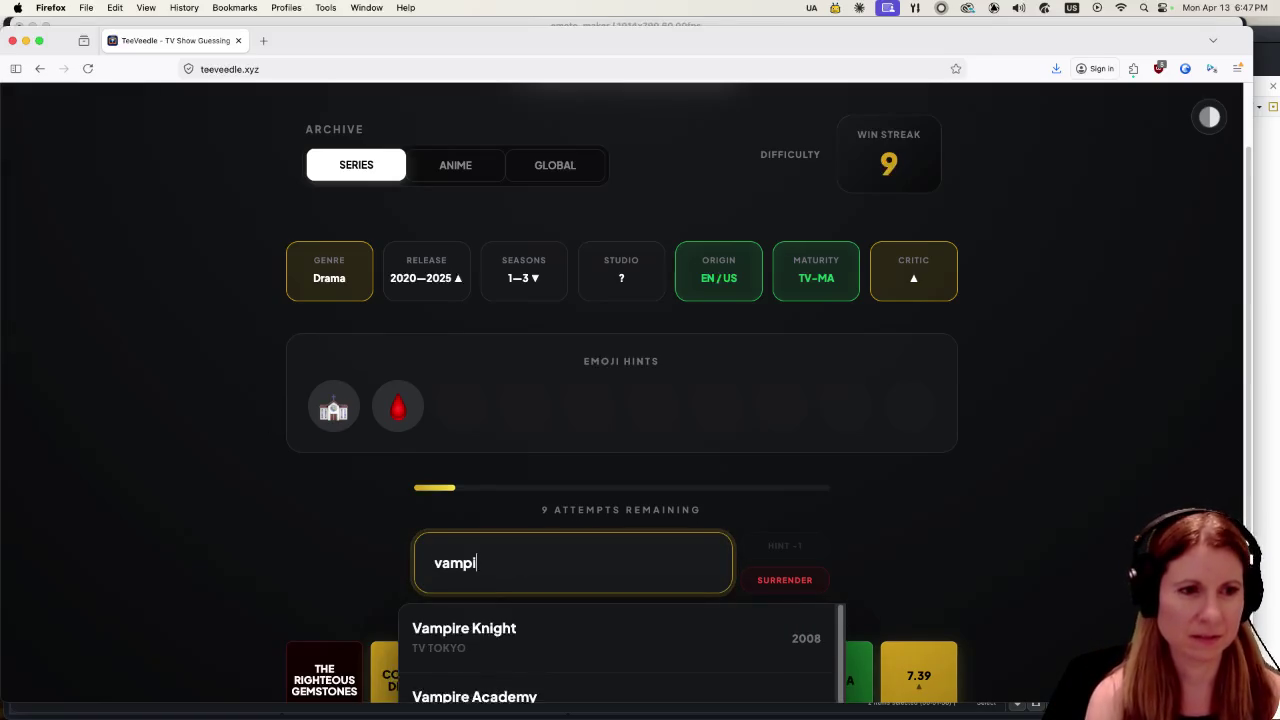
scroll(623, 657, down, 1)
click(623, 657)
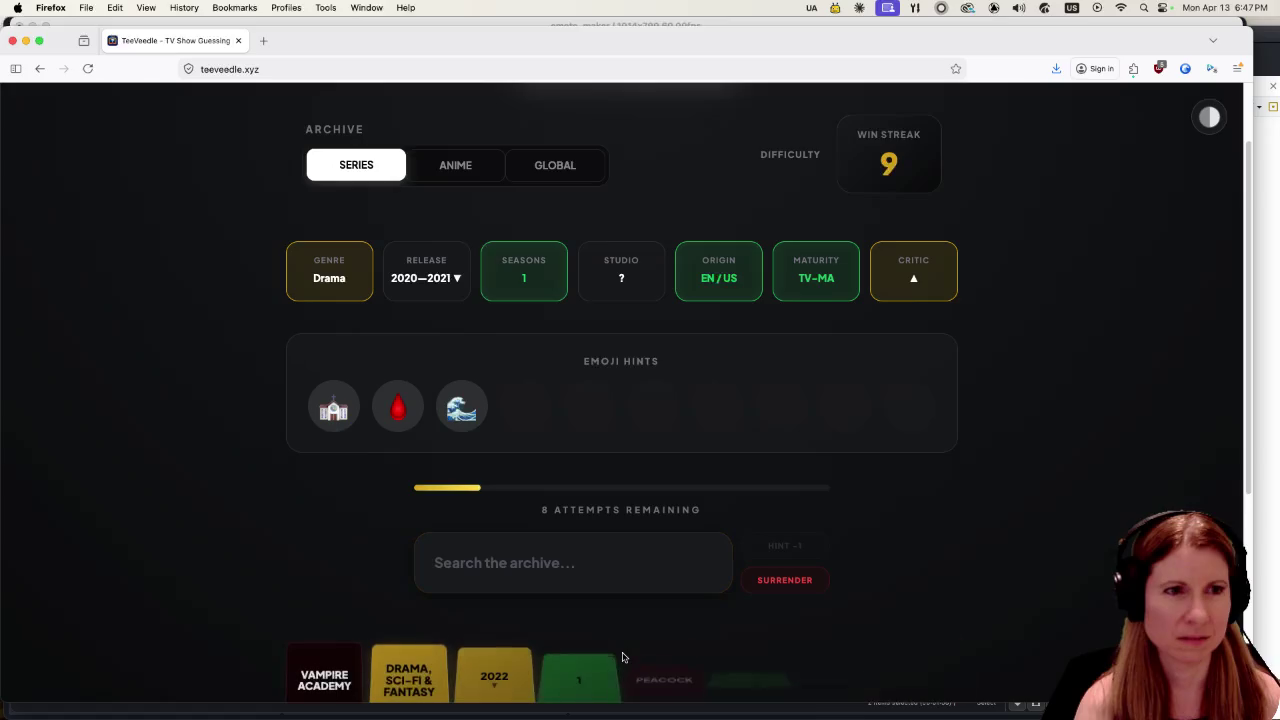
click(556, 555)
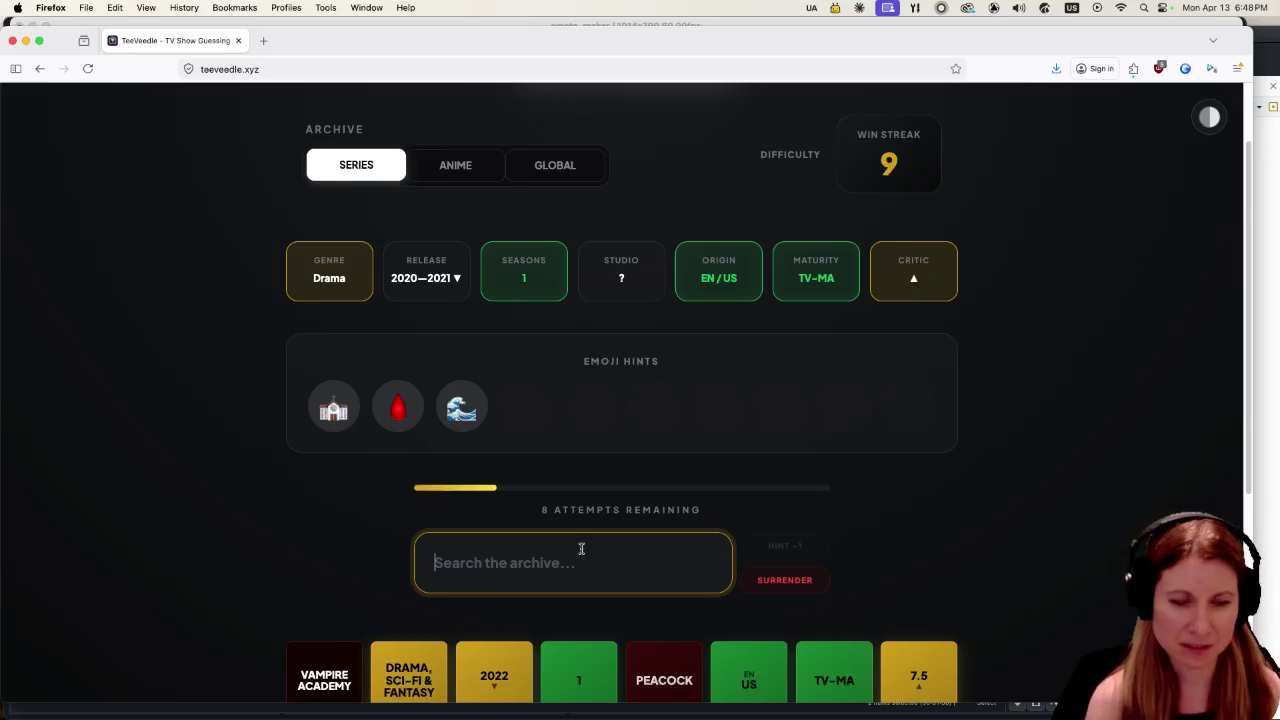
Search 'midni' in TeeVeedle and submit Midnight Mass as the guess.
text(midni)
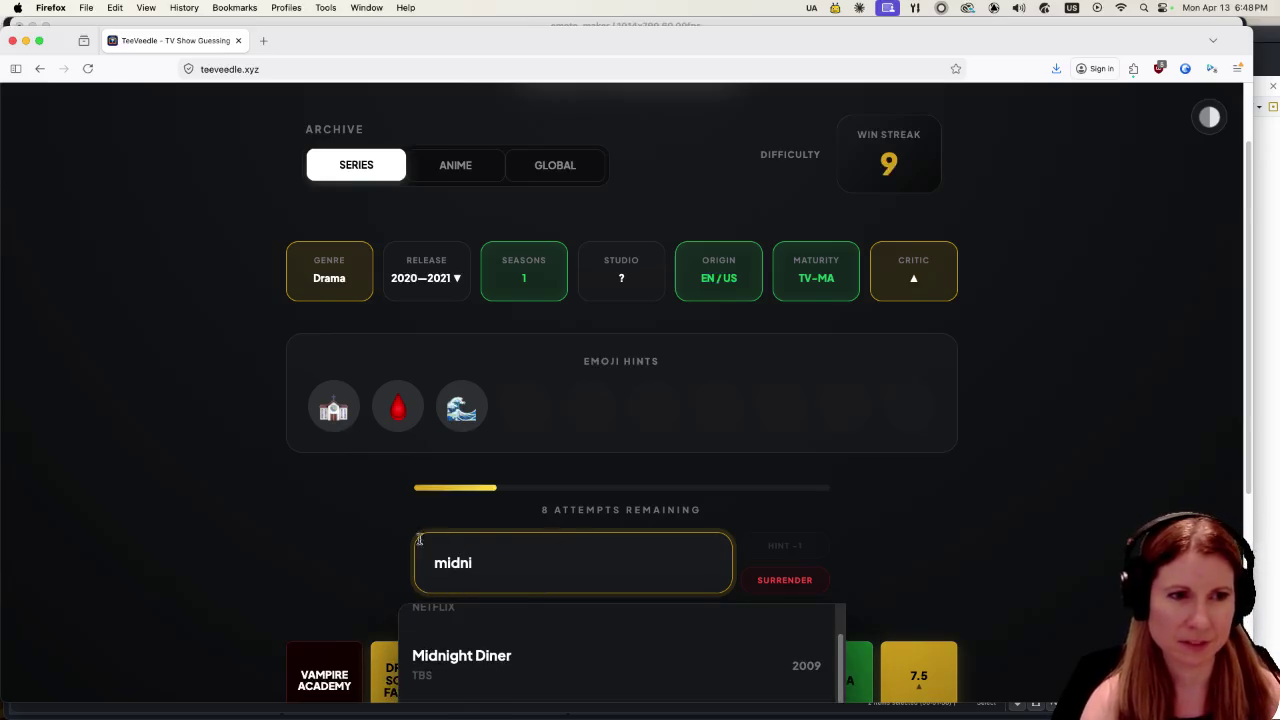
scroll(334, 543, down, 5)
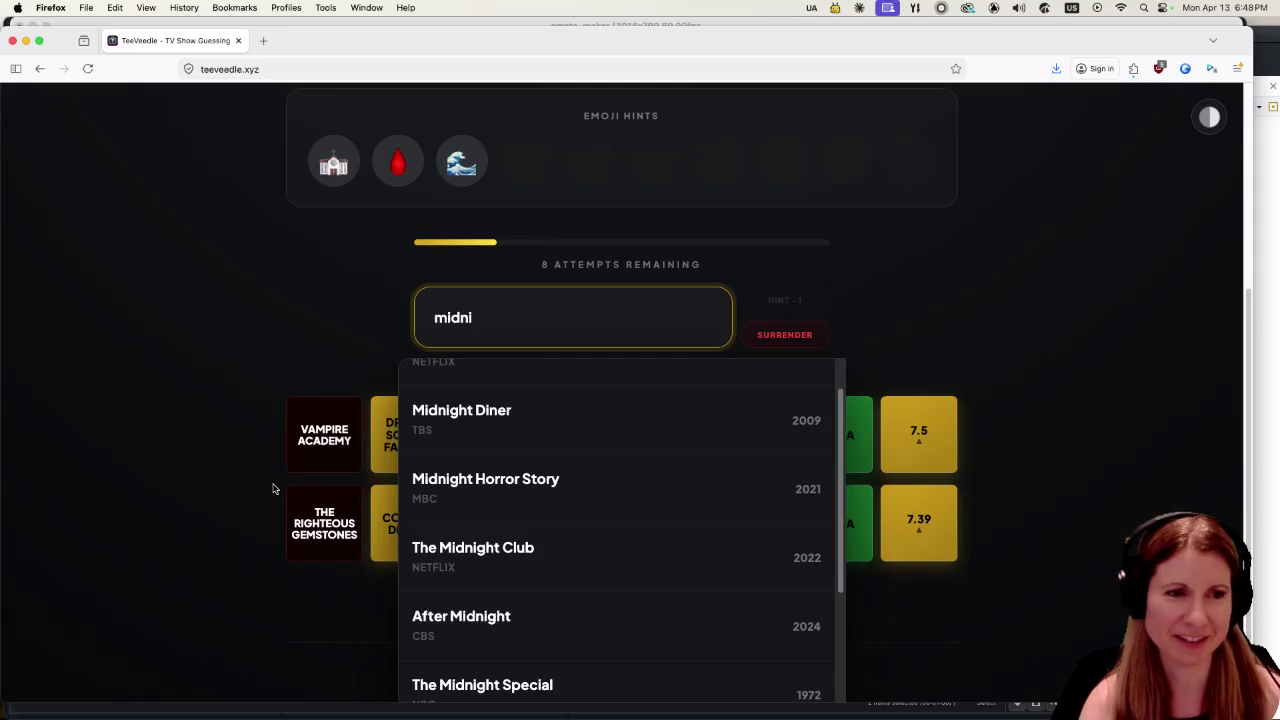
scroll(272, 488, down, 2)
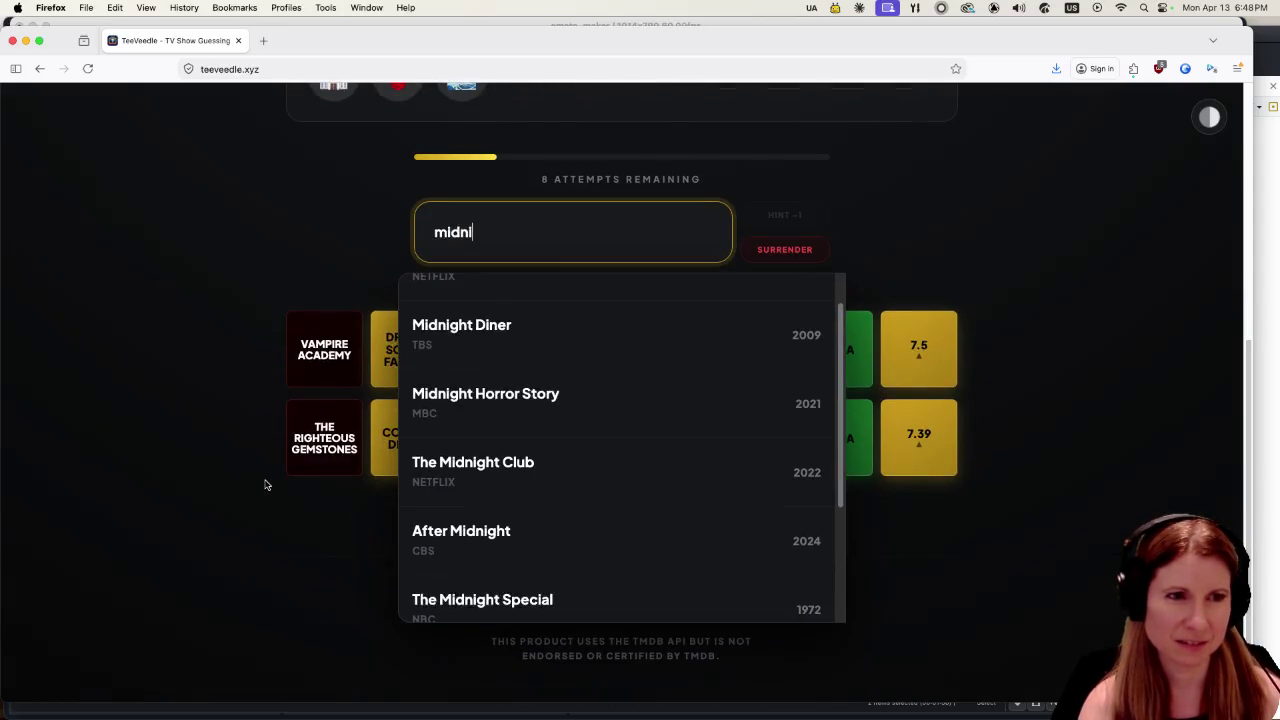
scroll(558, 501, down, 3)
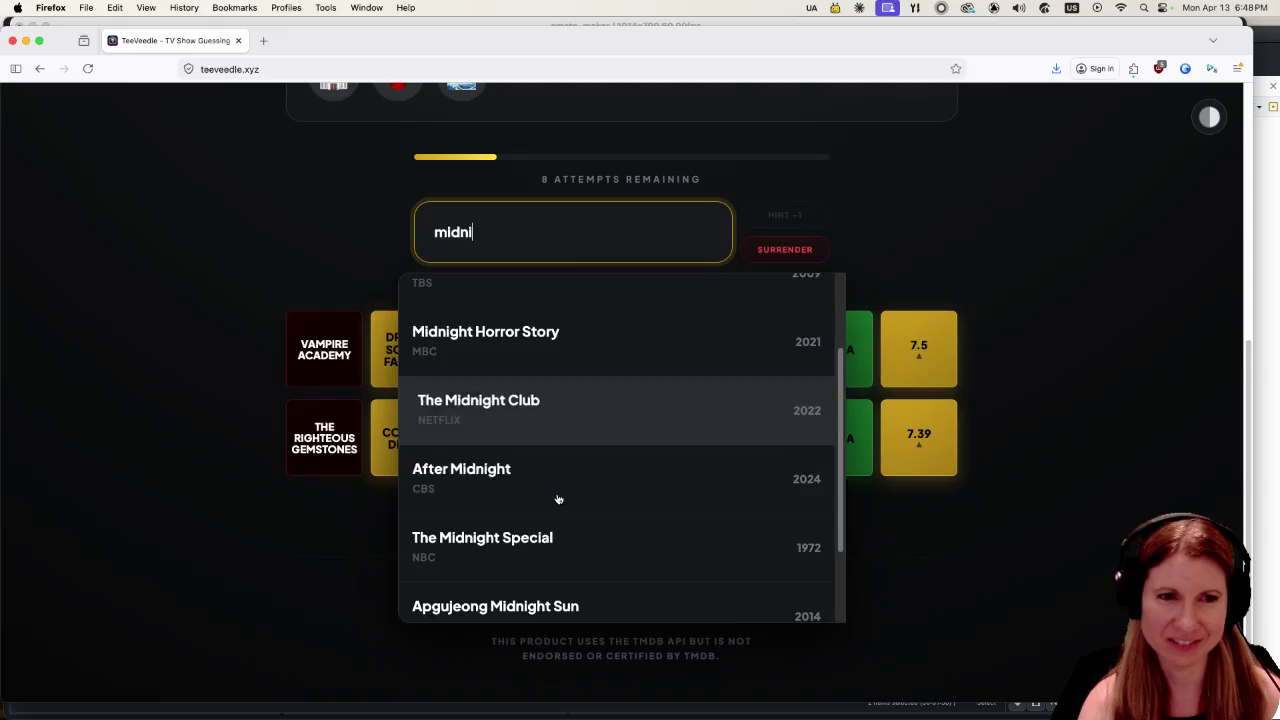
scroll(558, 501, up, 3)
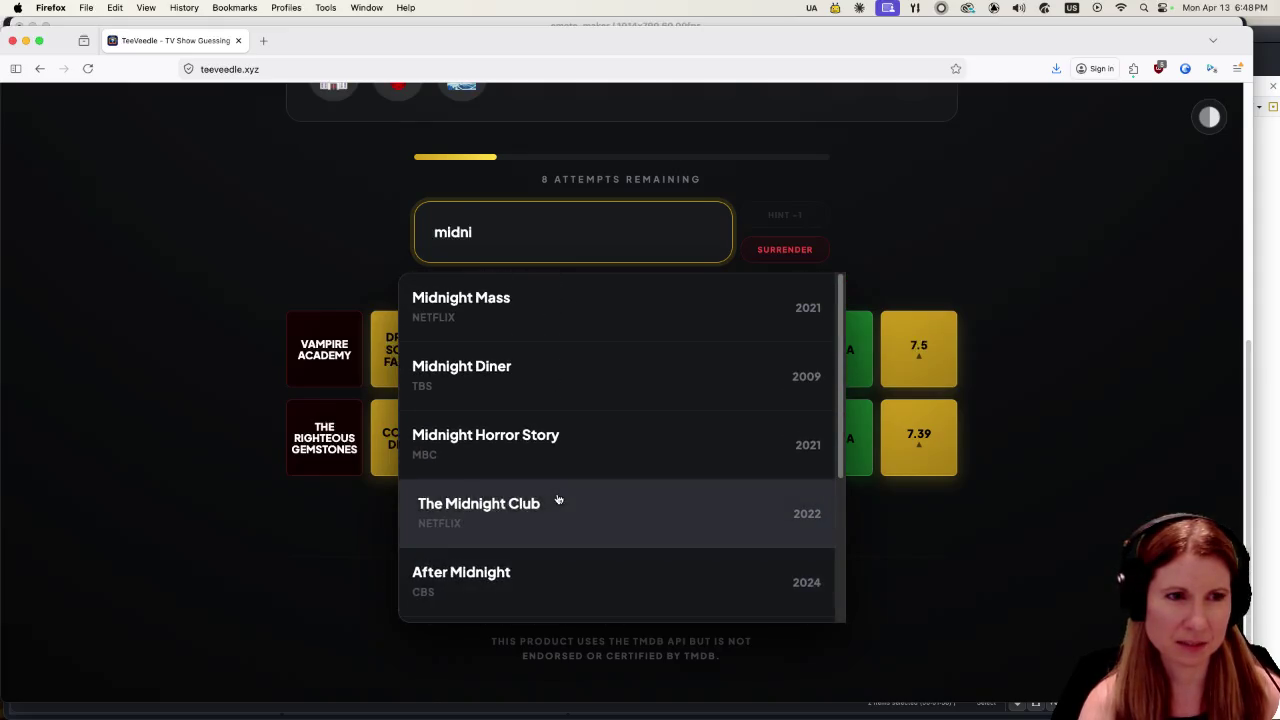
click(566, 322)
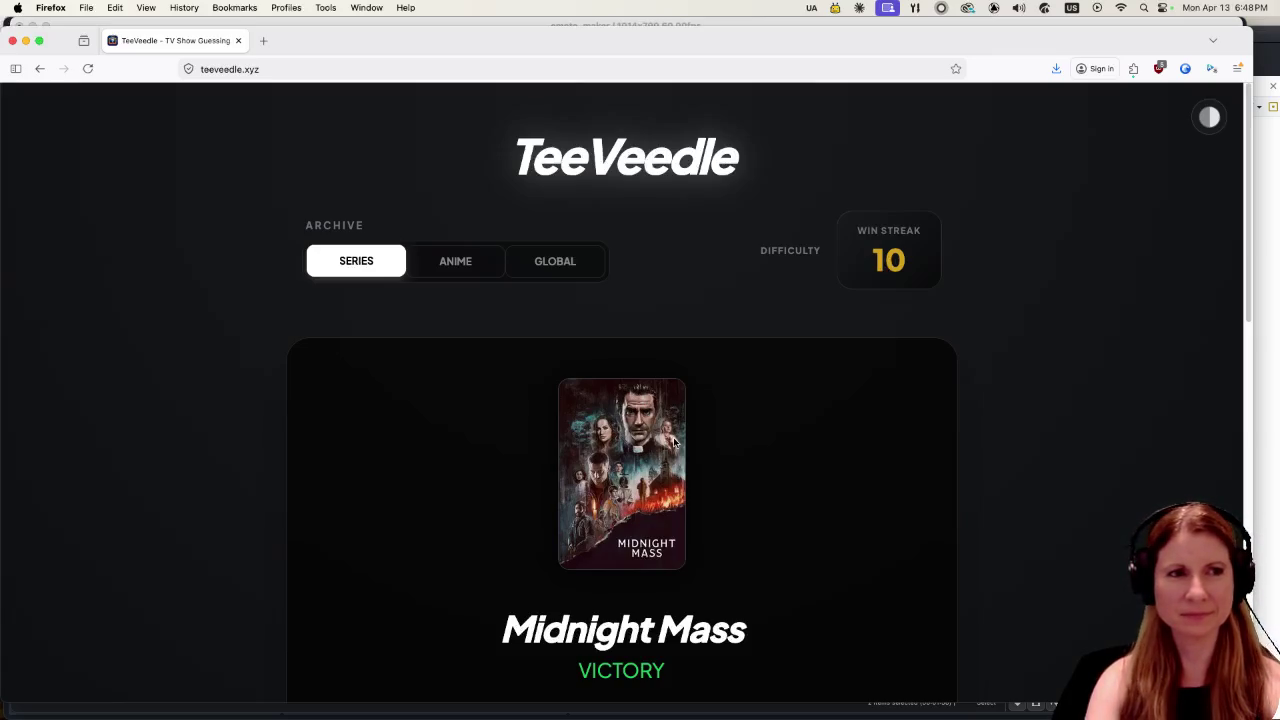
Review the Midnight Mass VICTORY page, then bring up Godot's photo_studio_lol scene.
scroll(290, 510, down, 1)
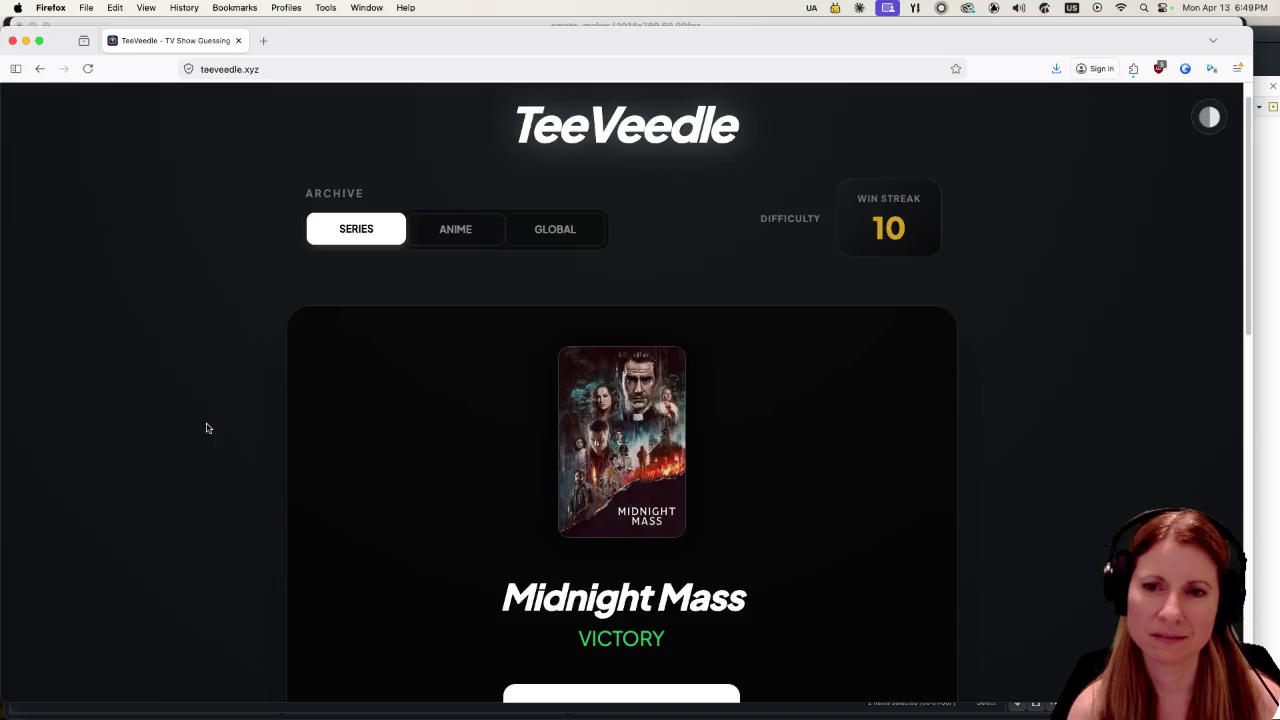
scroll(194, 443, down, 10)
scroll(194, 443, down, 3)
scroll(189, 450, up, 9)
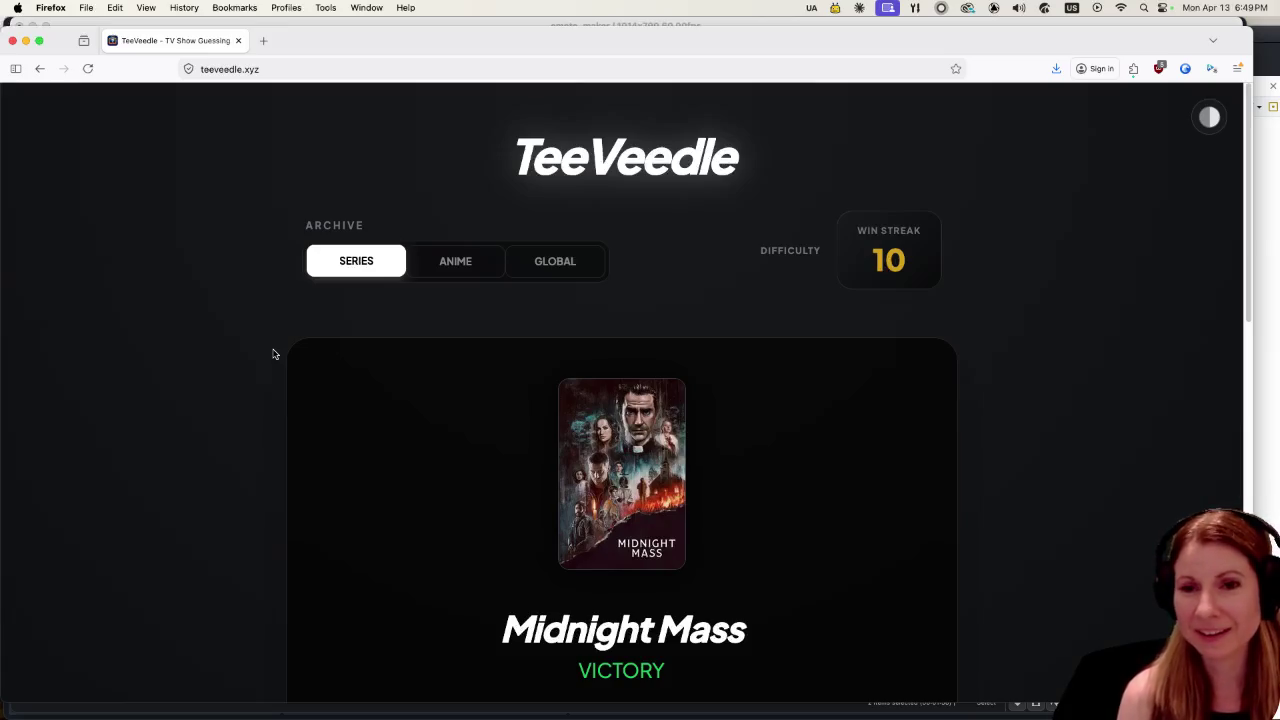
key(super+Tab)
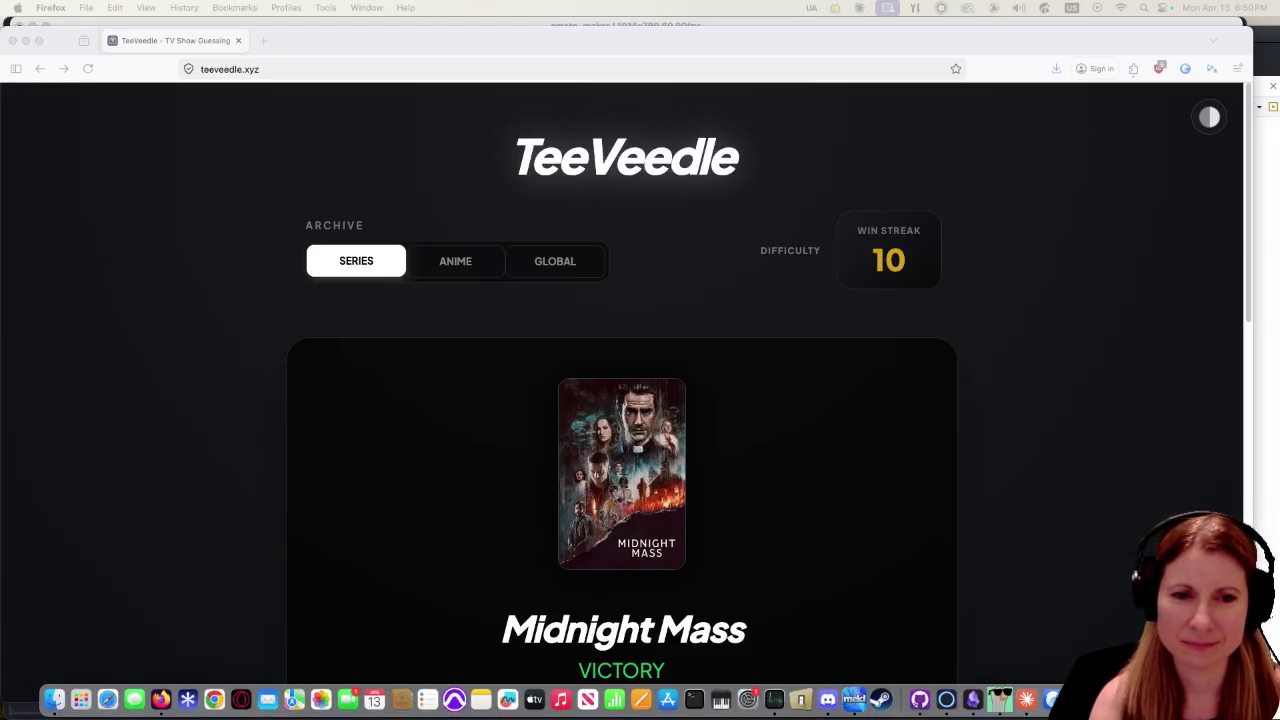
click(1040, 700)
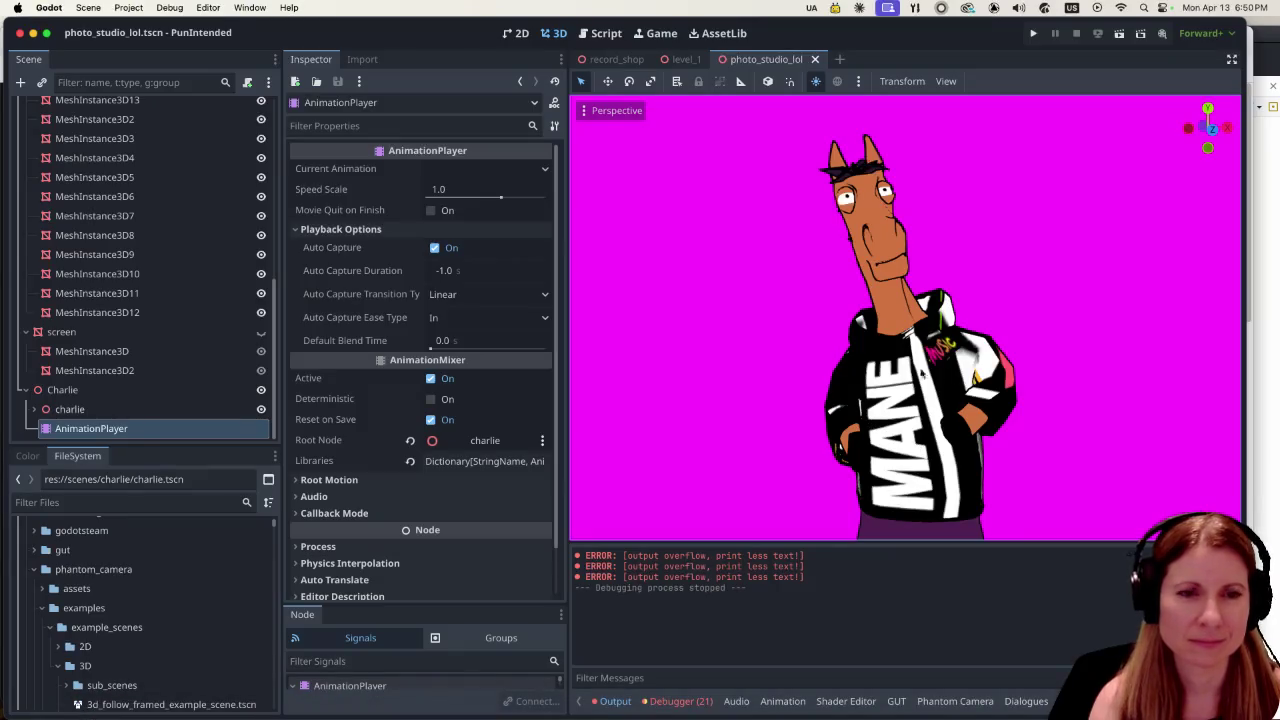
Select the horse's AnimationPlayer, preview dance/guitar_playing_looped, then switch it to other/defeat.
click(129, 428)
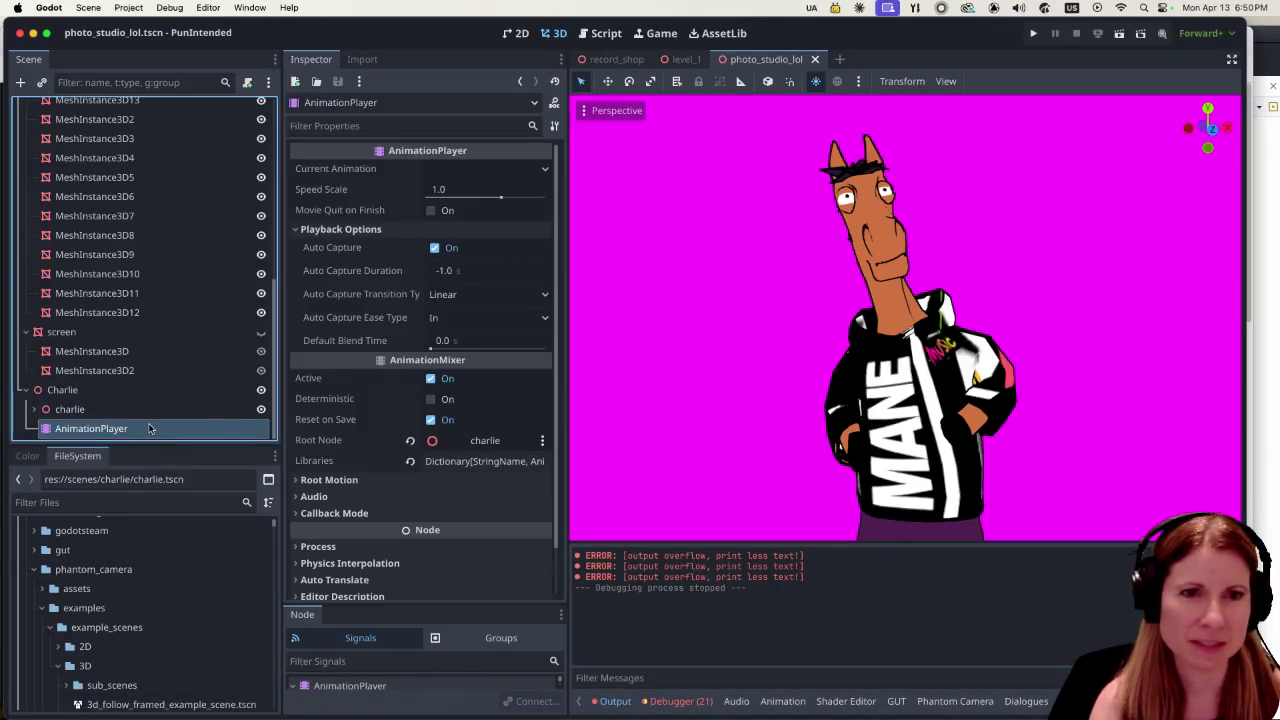
click(131, 428)
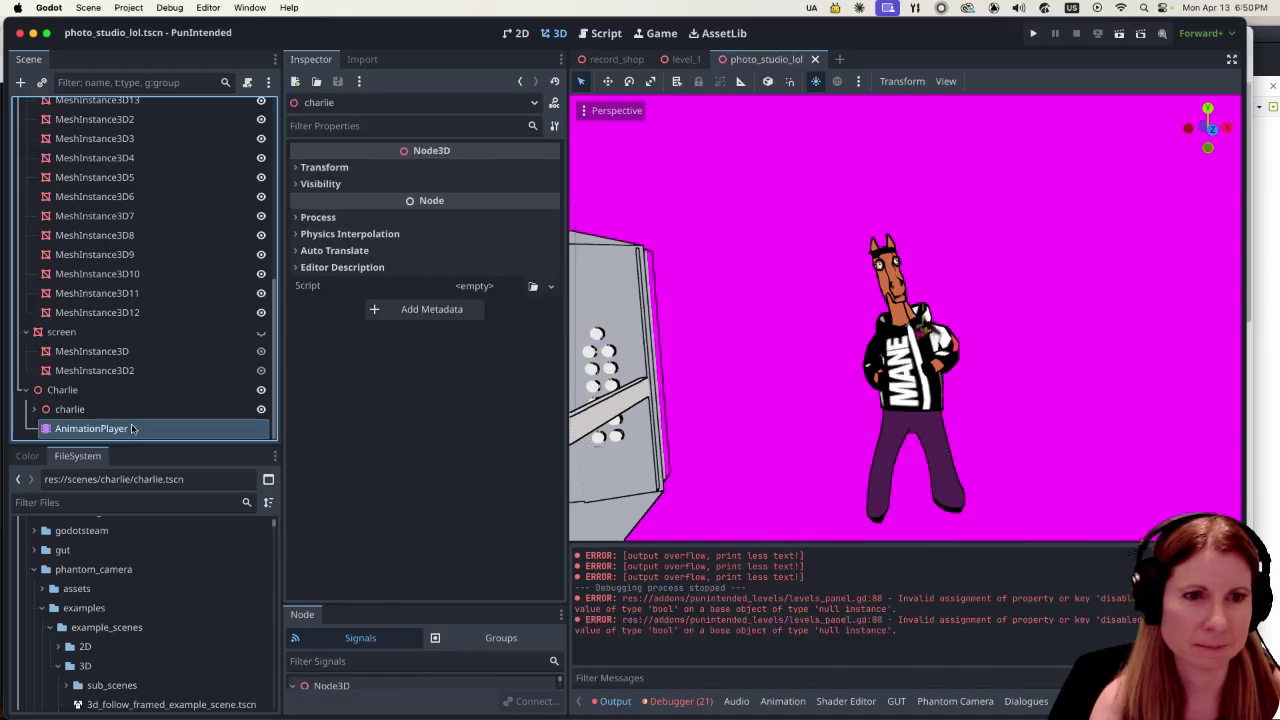
click(905, 526)
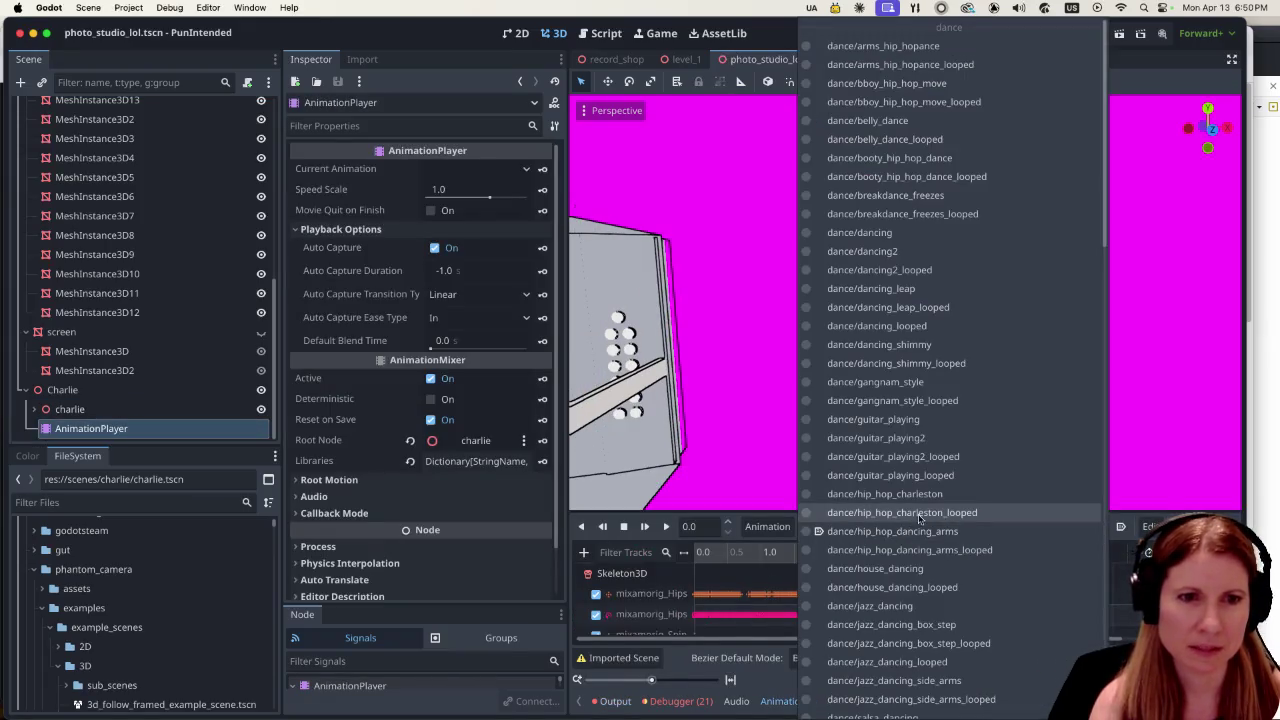
click(978, 475)
click(665, 526)
scroll(1011, 400, up, 6)
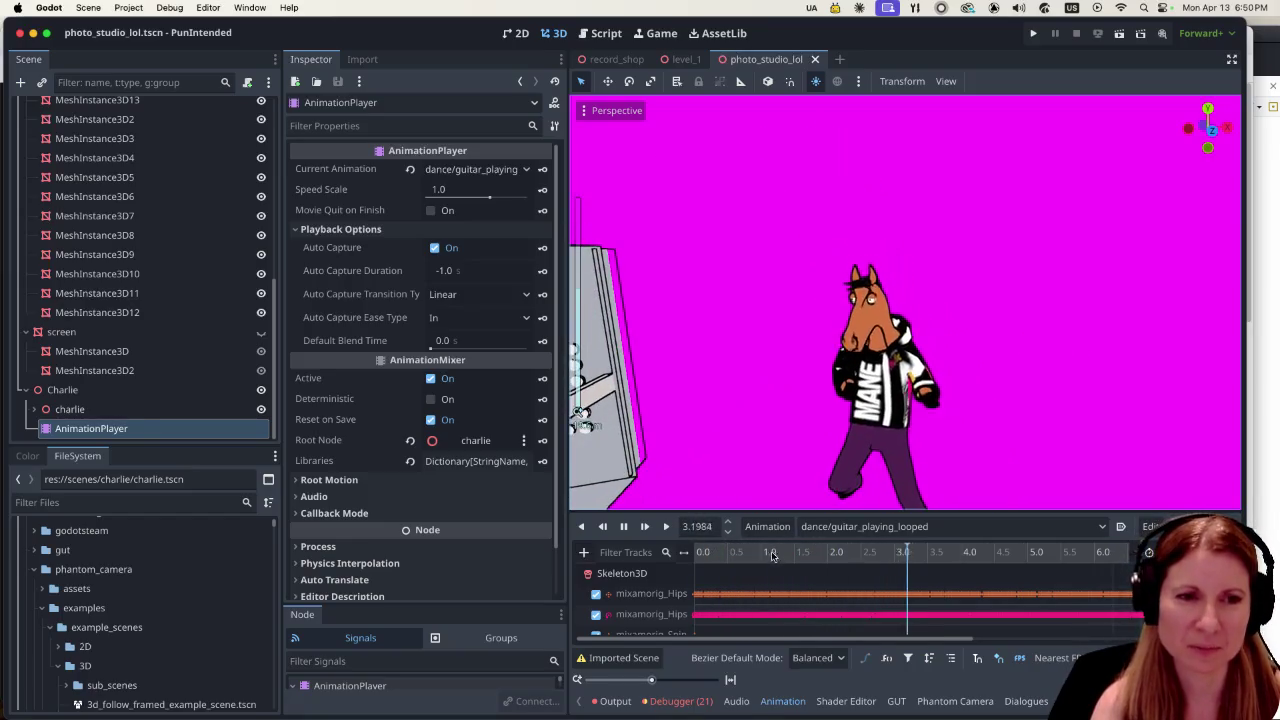
click(890, 526)
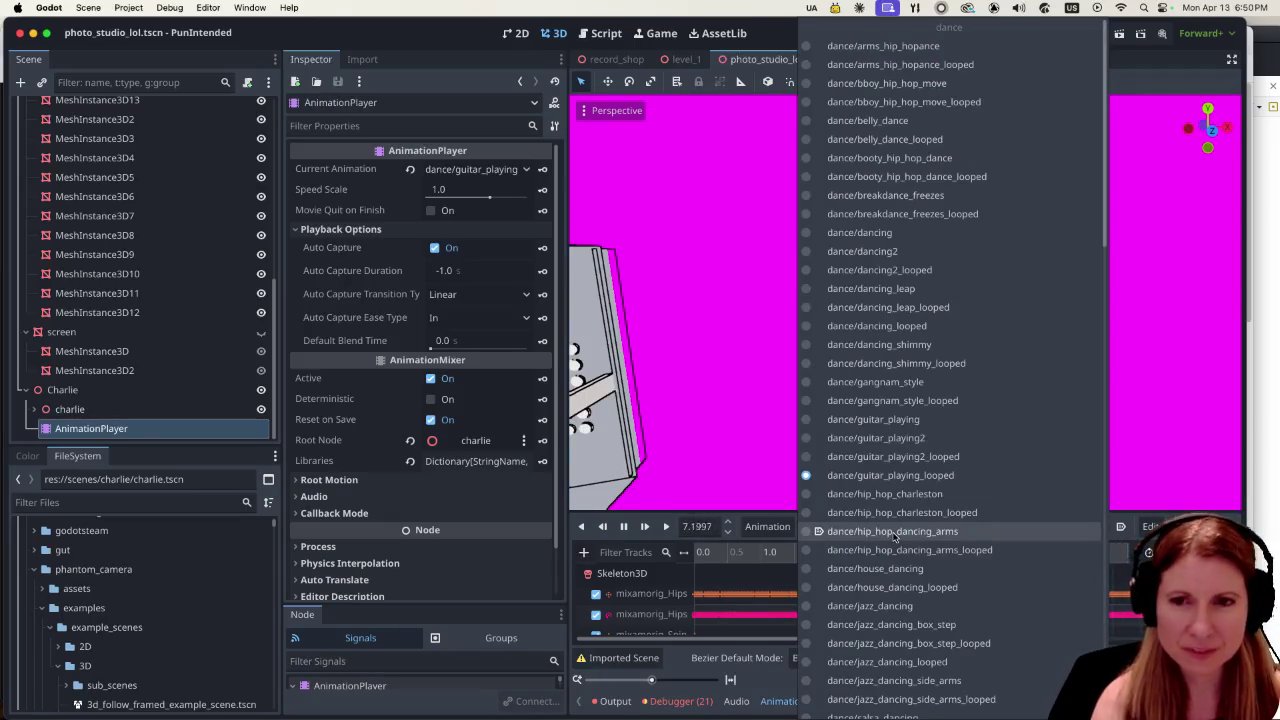
click(997, 377)
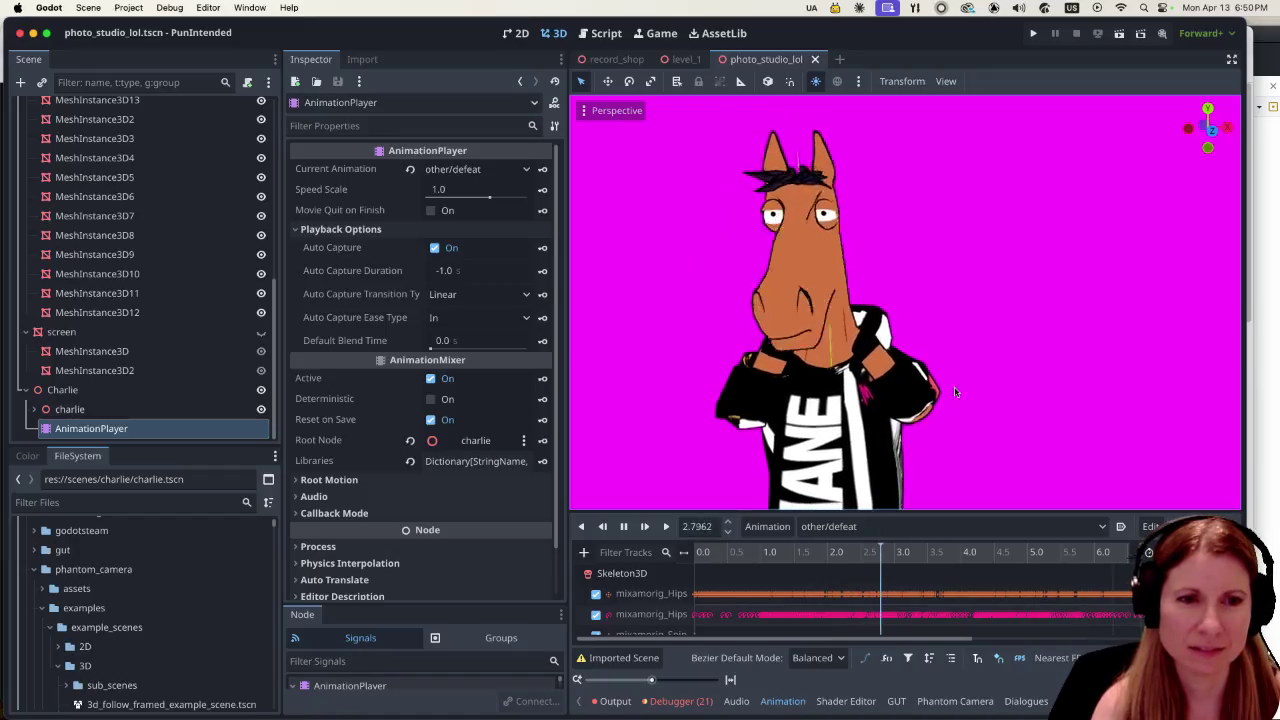
Play other/happy_hand_gesture on the horse, then load other/dismissing_gesture_looped instead.
click(876, 537)
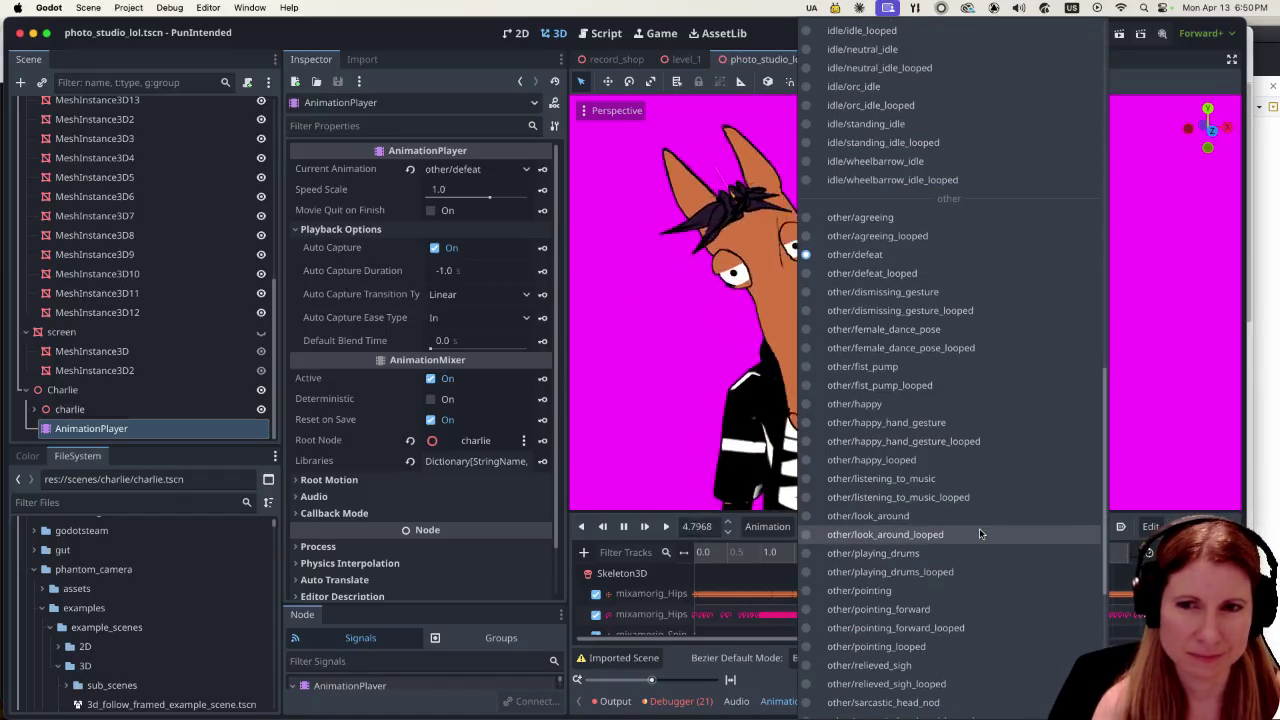
scroll(979, 528, down, 3)
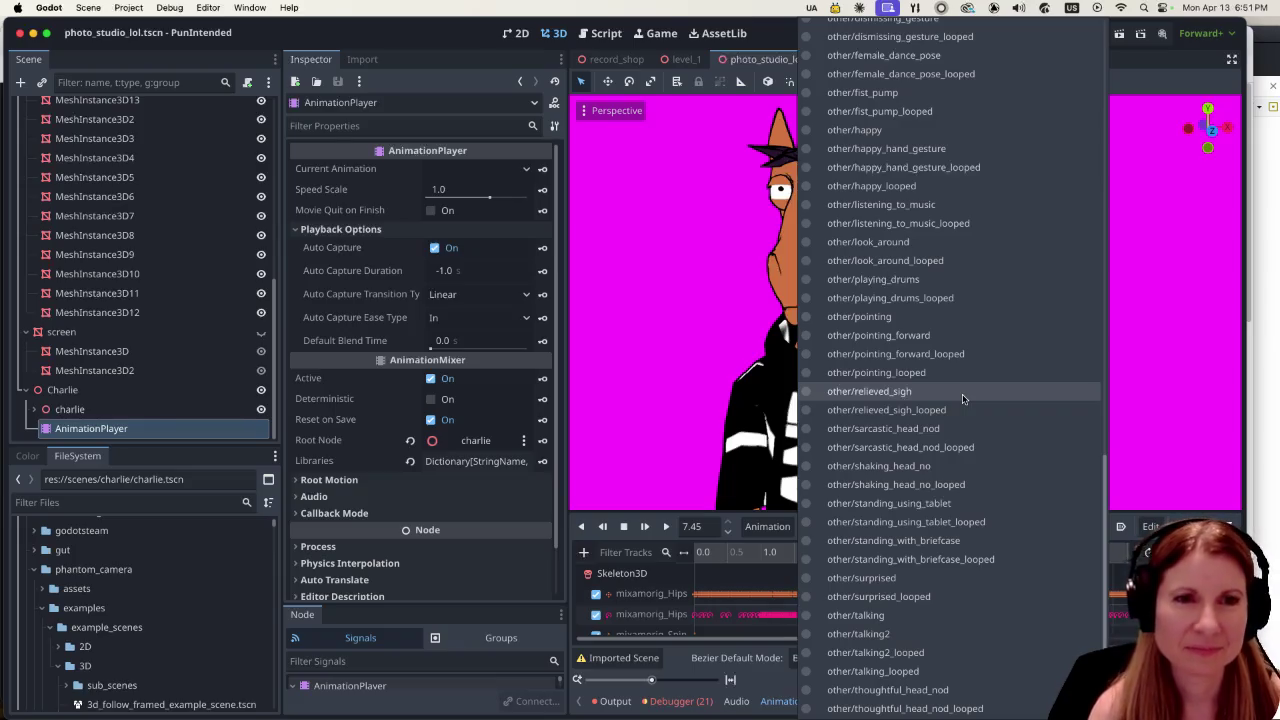
scroll(966, 398, up, 1)
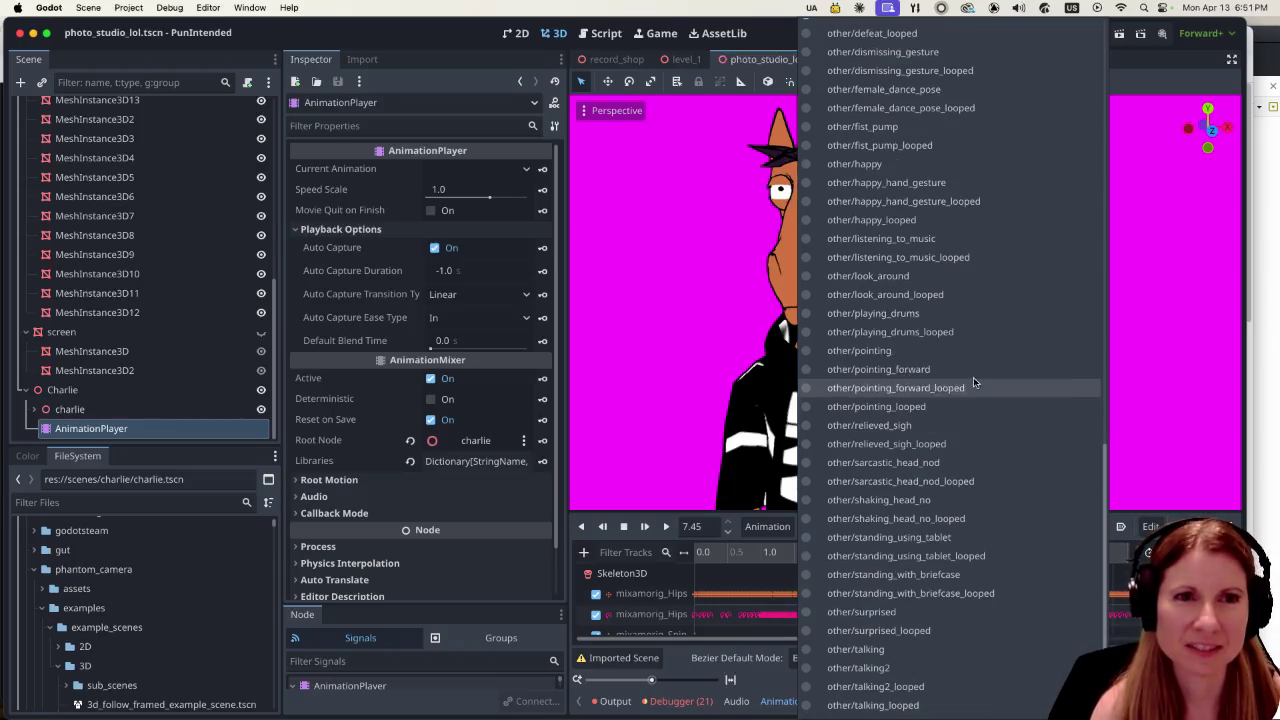
click(953, 183)
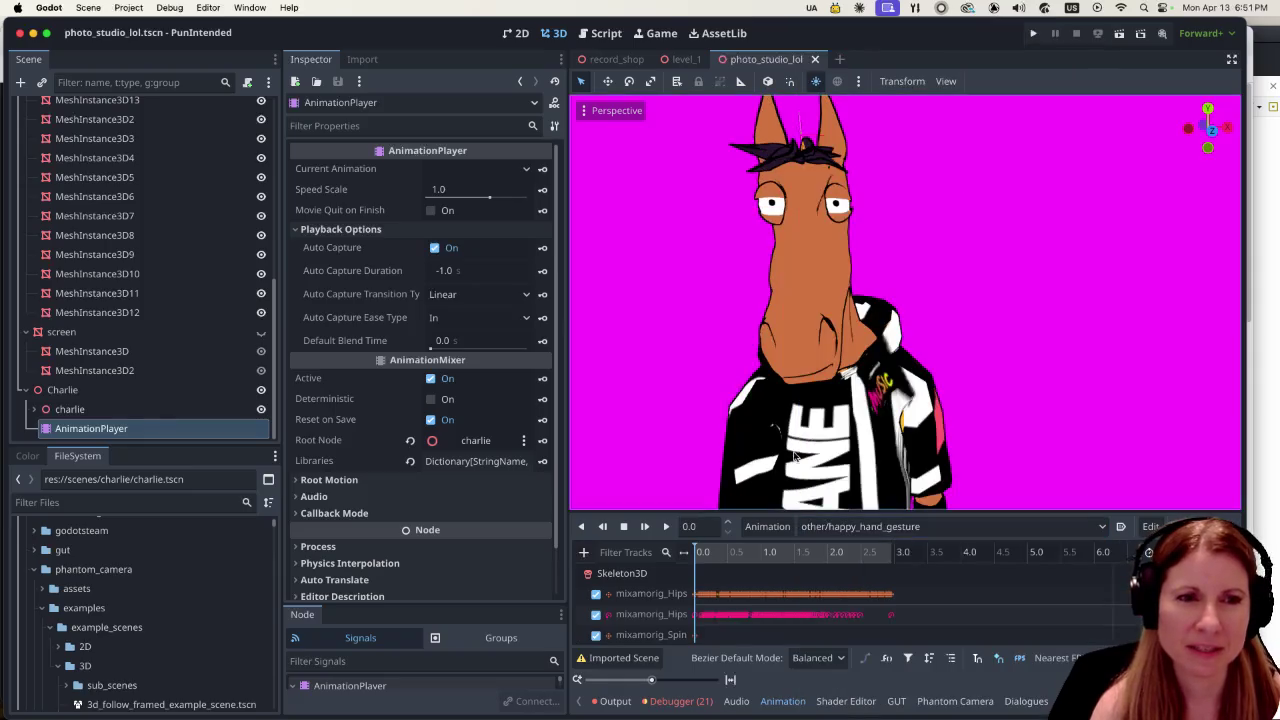
click(666, 526)
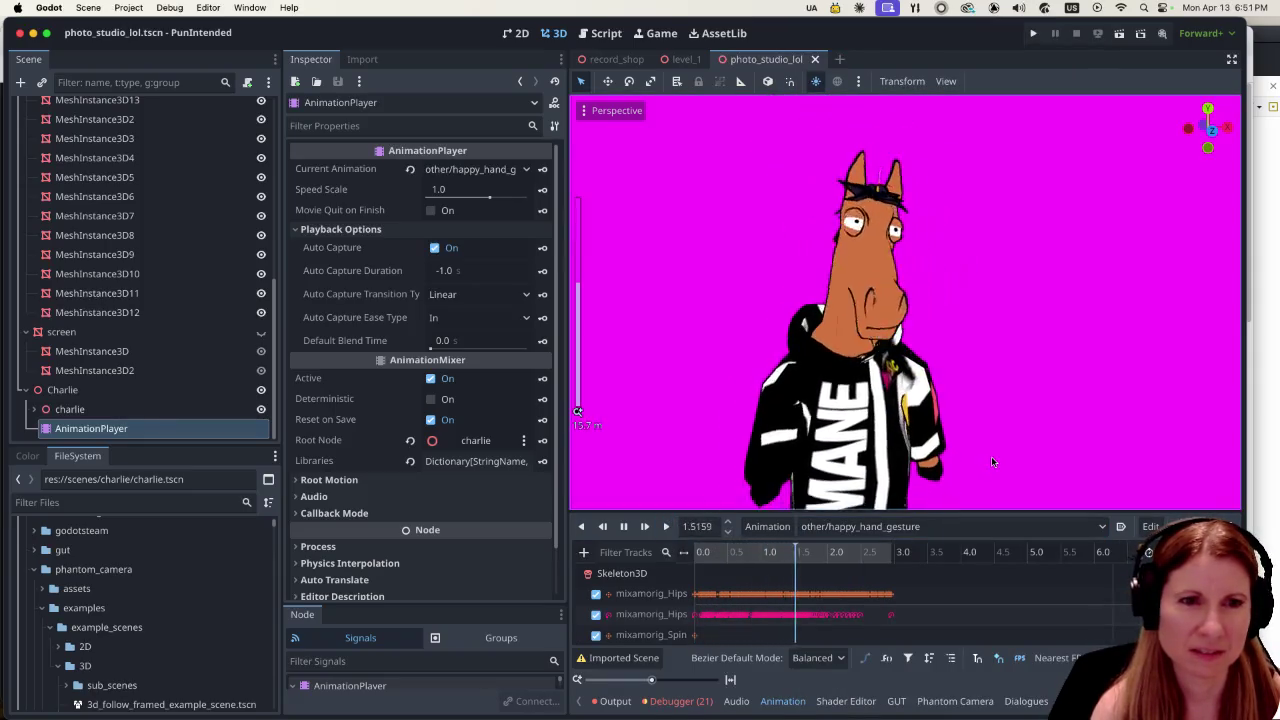
click(912, 526)
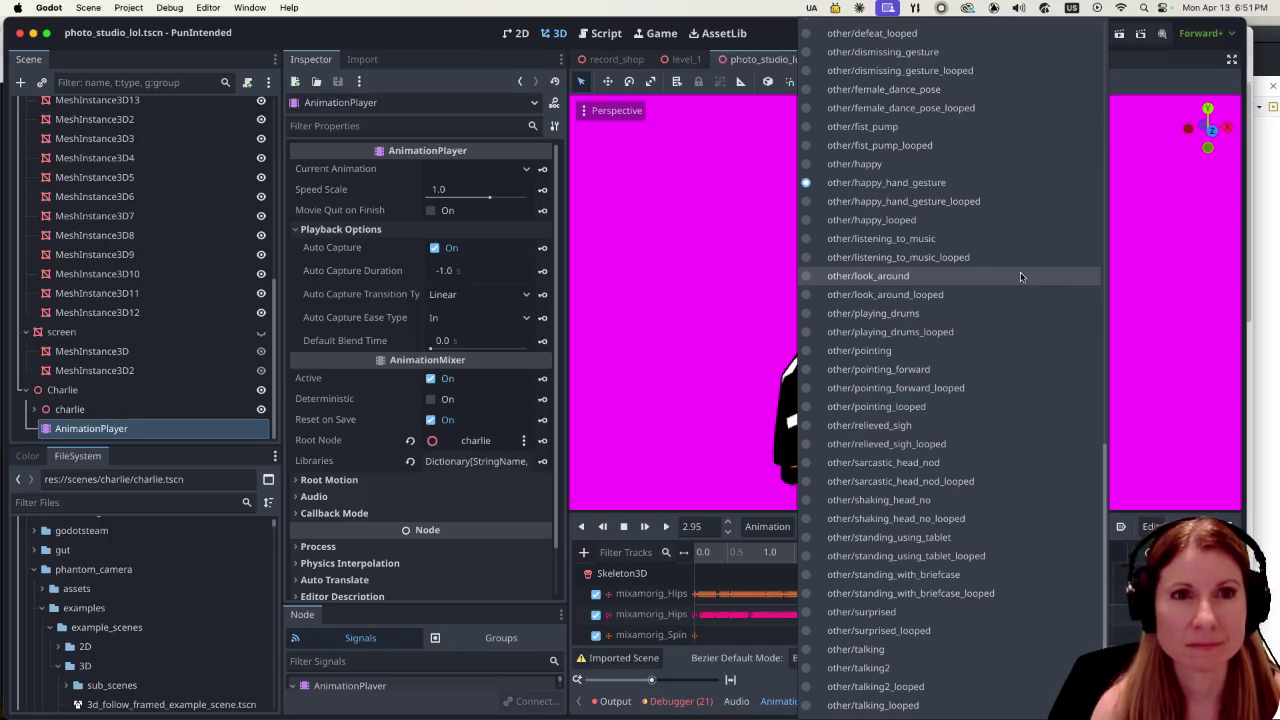
click(960, 70)
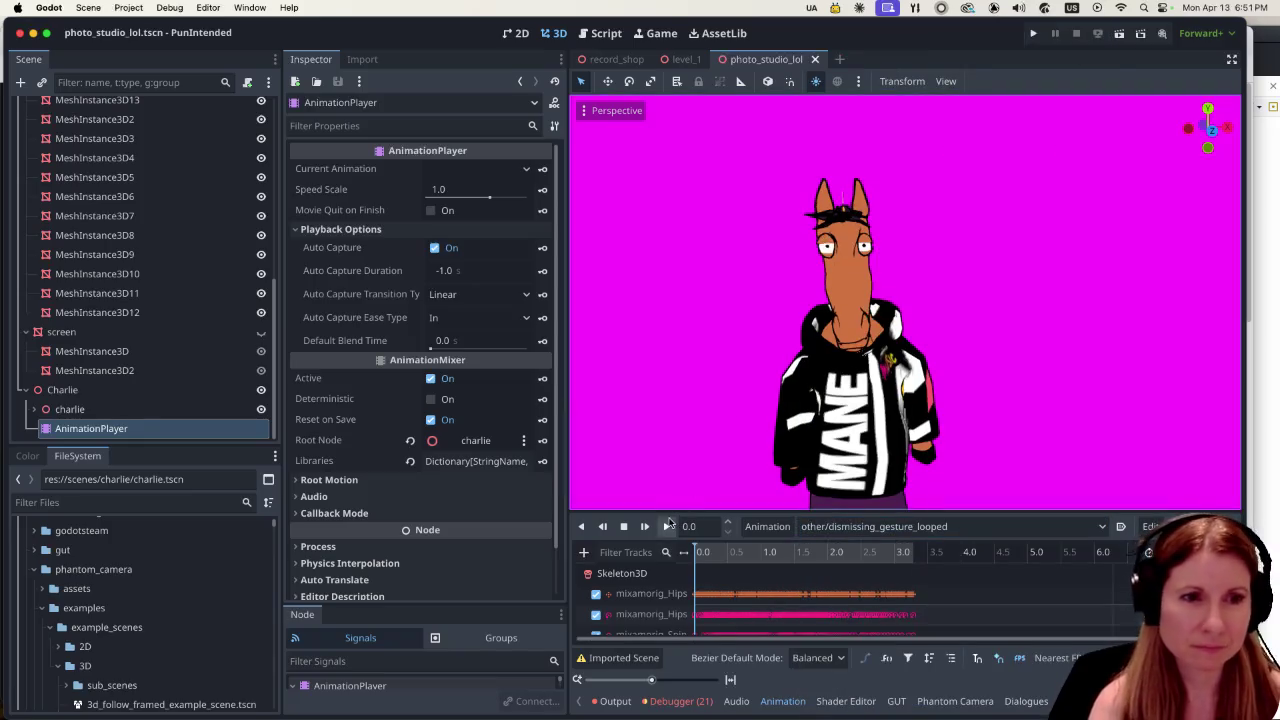
Play other/dismissing_gesture_looped and zoom in to watch the horse turn its head.
click(667, 526)
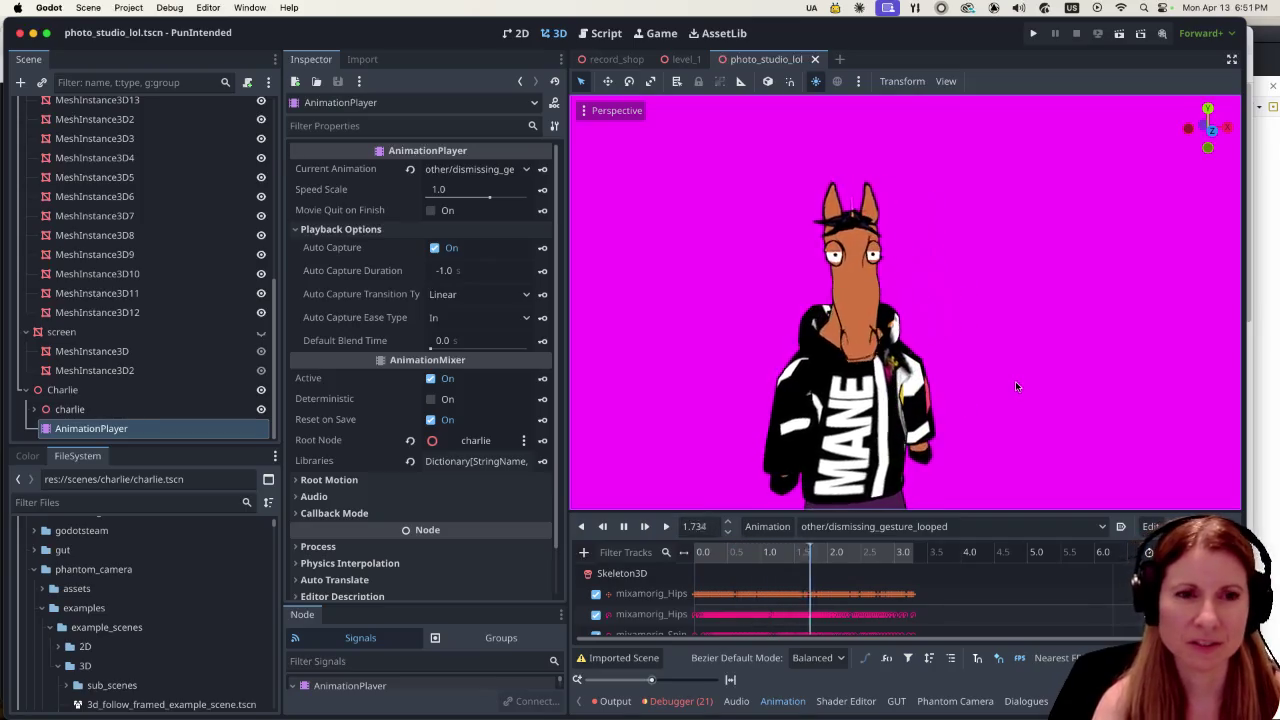
scroll(1015, 386, up, 5)
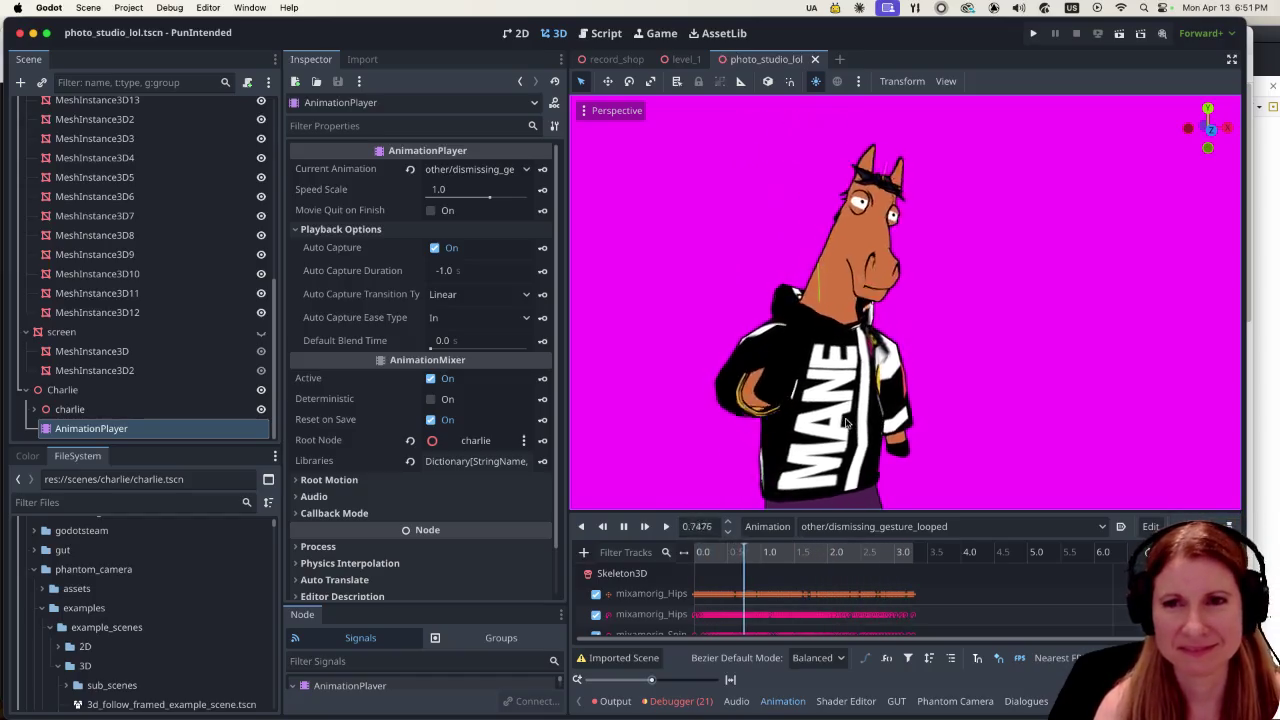
scroll(873, 347, up, 3)
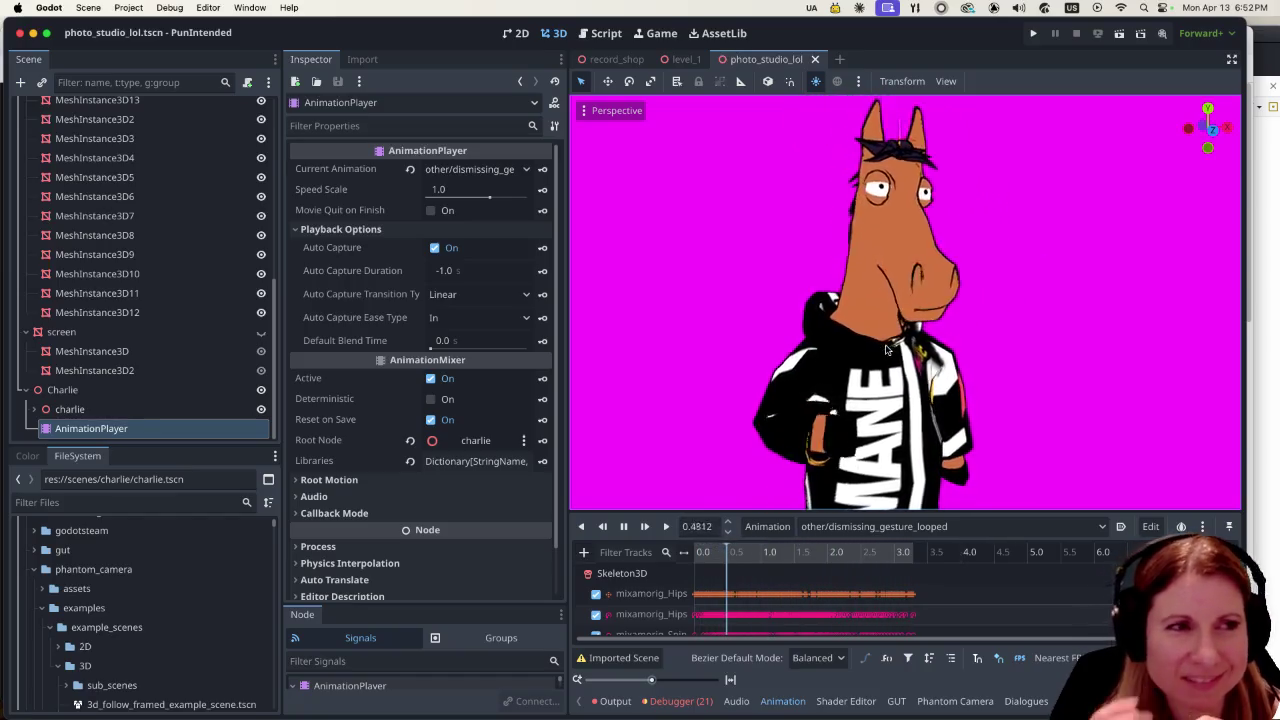
scroll(175, 252, up, 5)
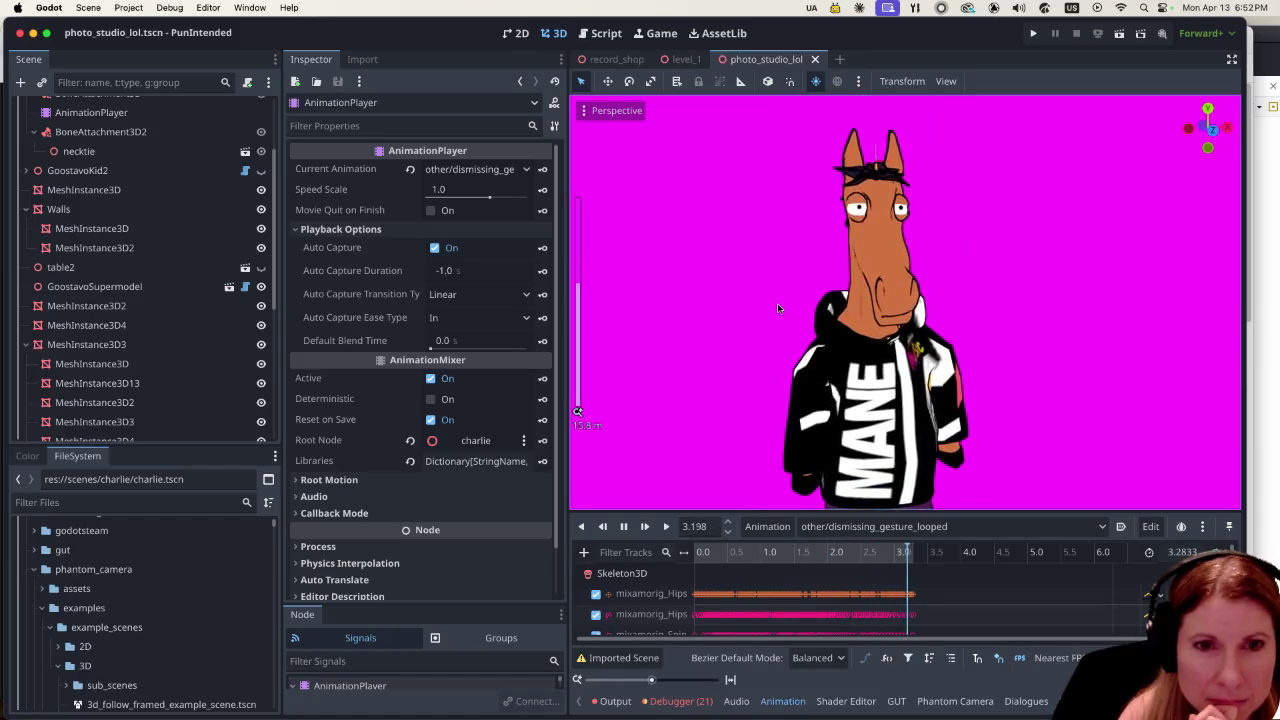
Switch the horse to dance/house_dancing_looped, restart playback, and zoom to watch it dance.
click(851, 524)
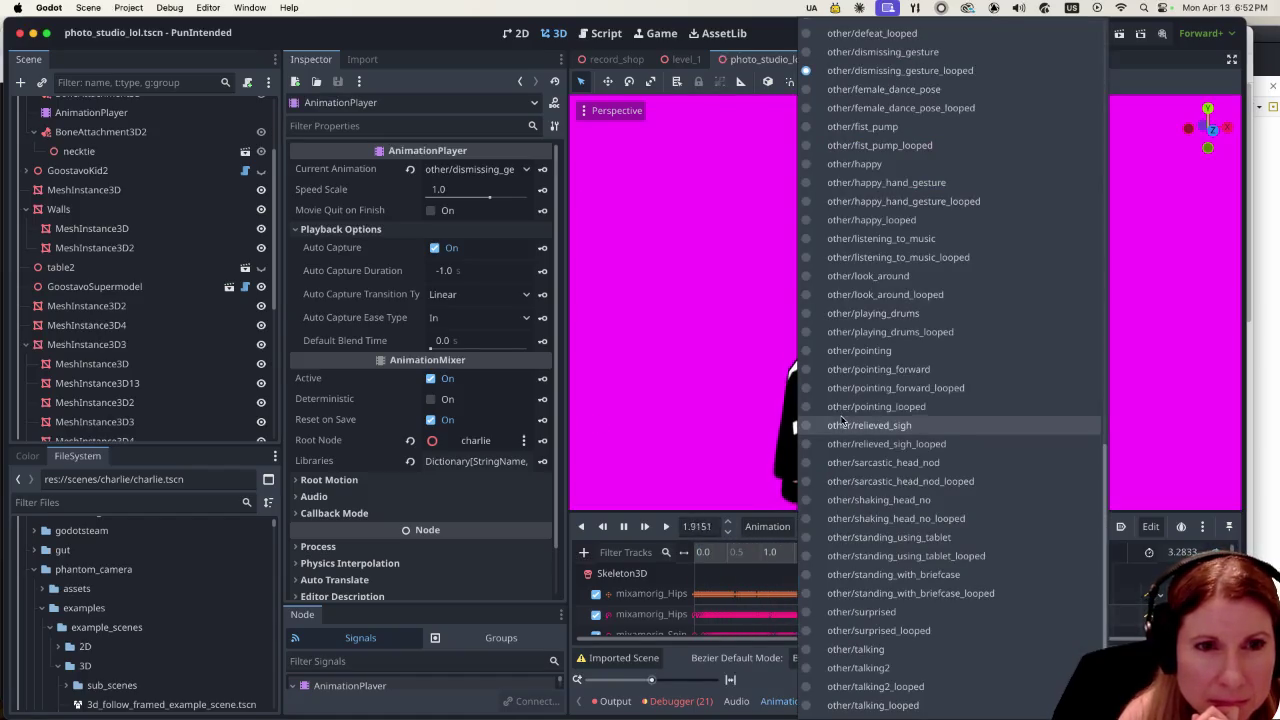
scroll(956, 397, up, 10)
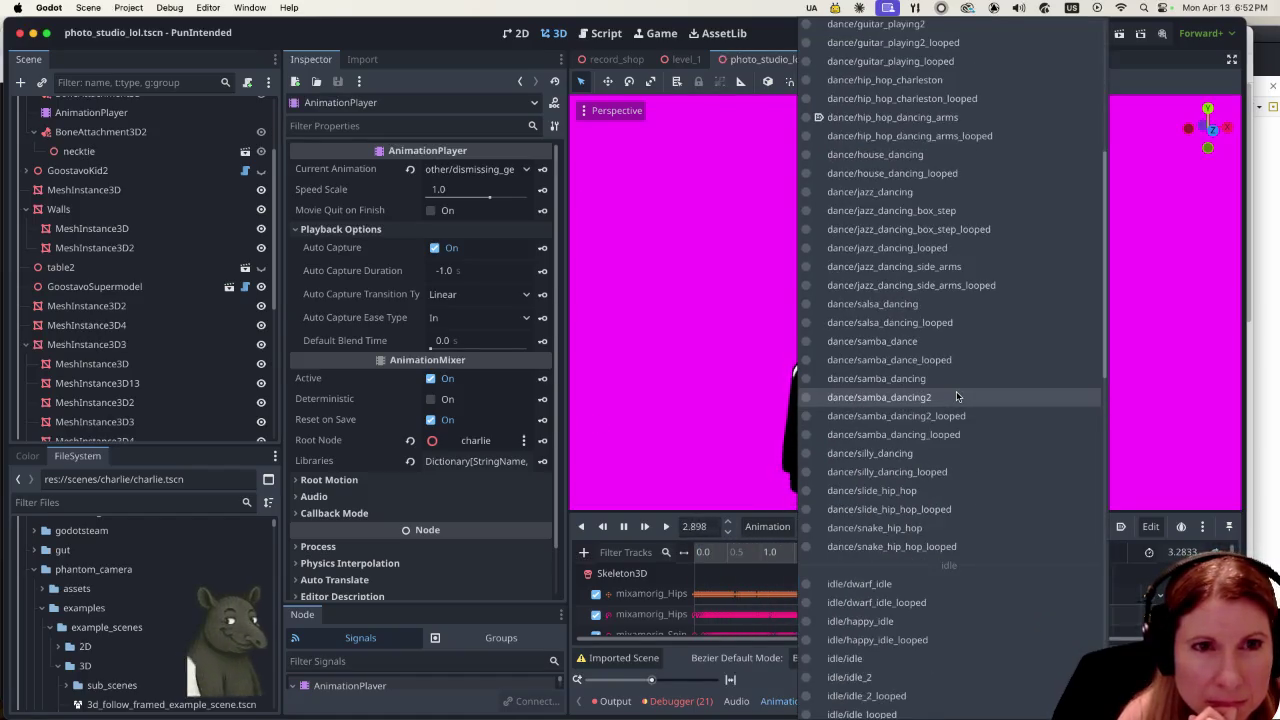
click(984, 176)
click(626, 531)
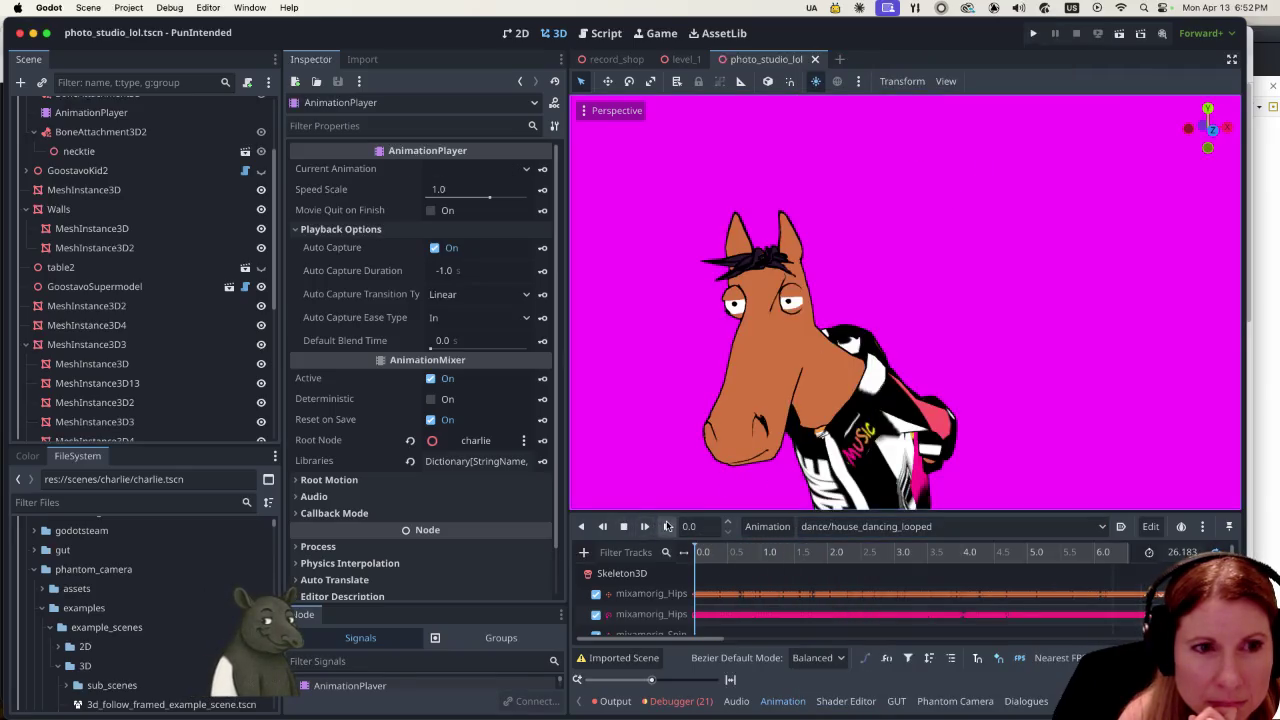
click(667, 527)
scroll(950, 361, down, 5)
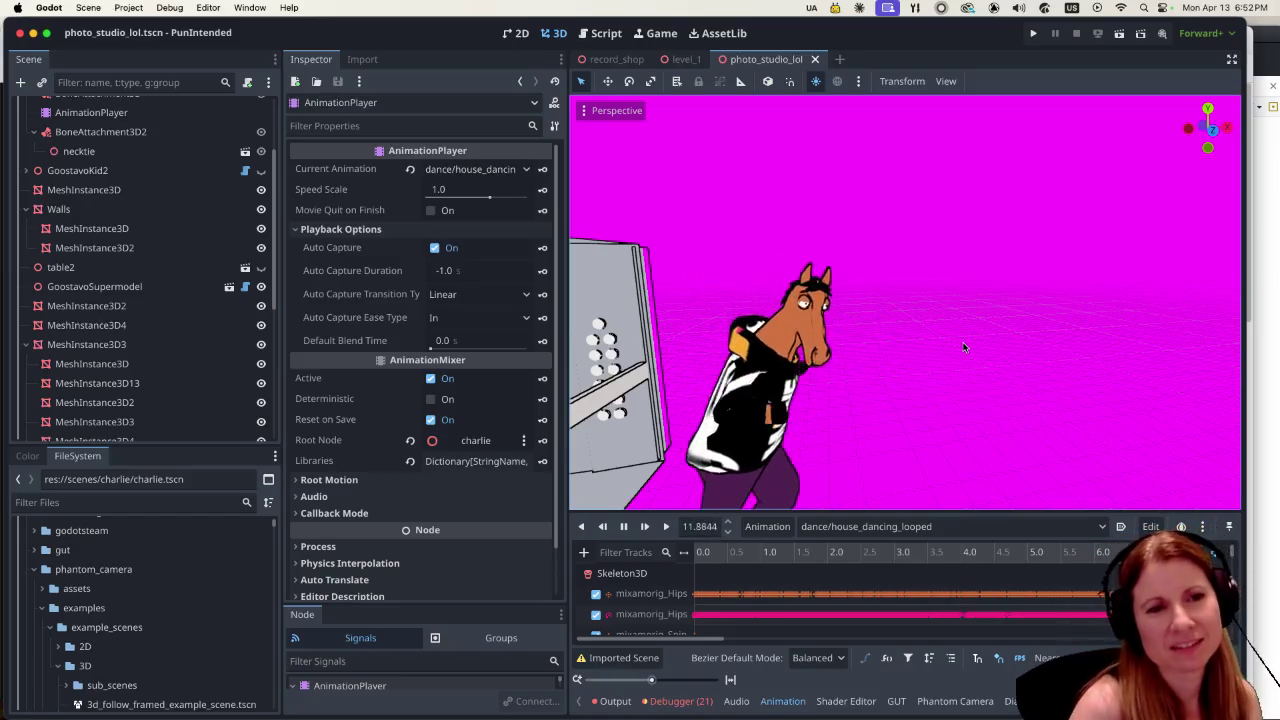
scroll(903, 373, up, 2)
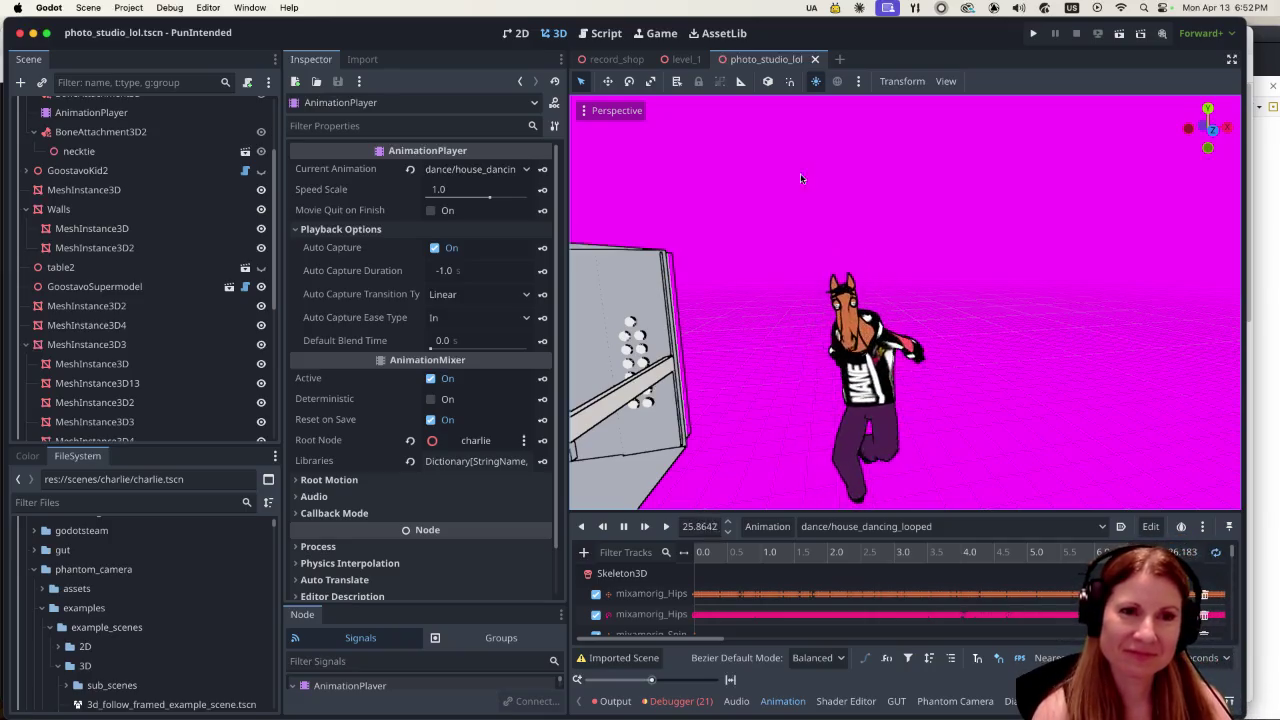
click(916, 524)
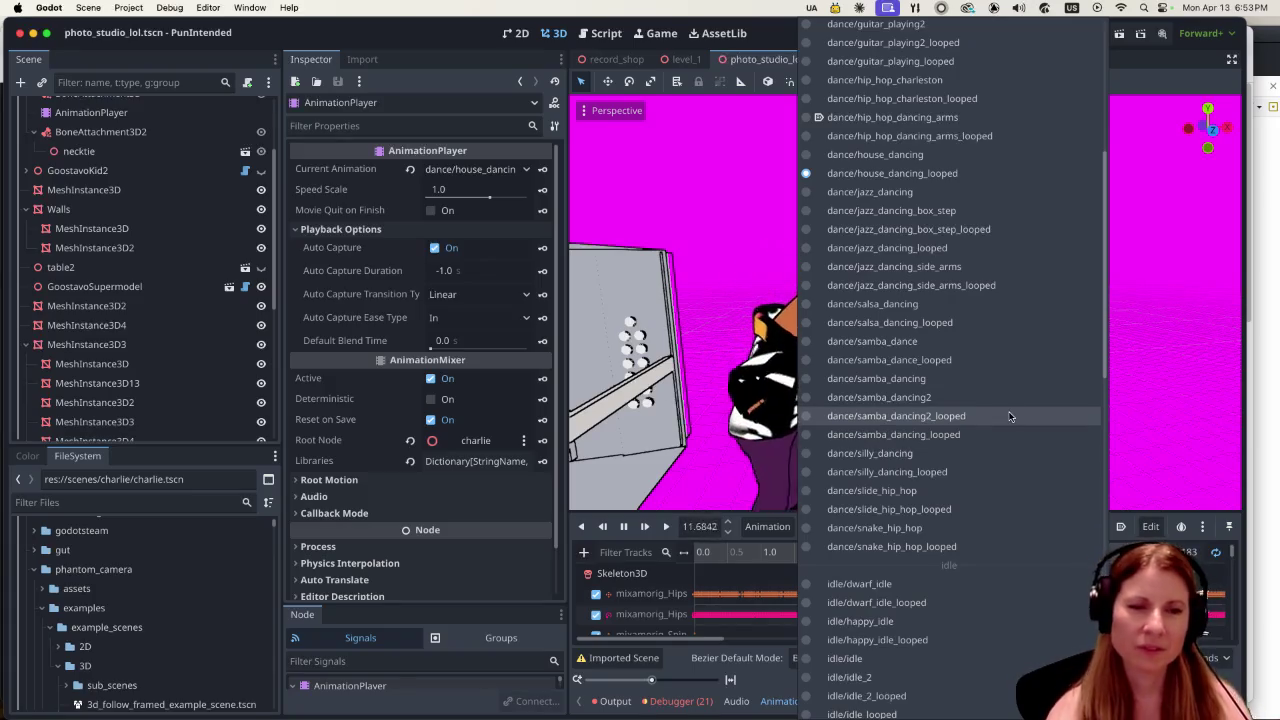
Pick idle/wheelbarrow_idle_looped for the horse and play it.
scroll(1009, 411, down, 20)
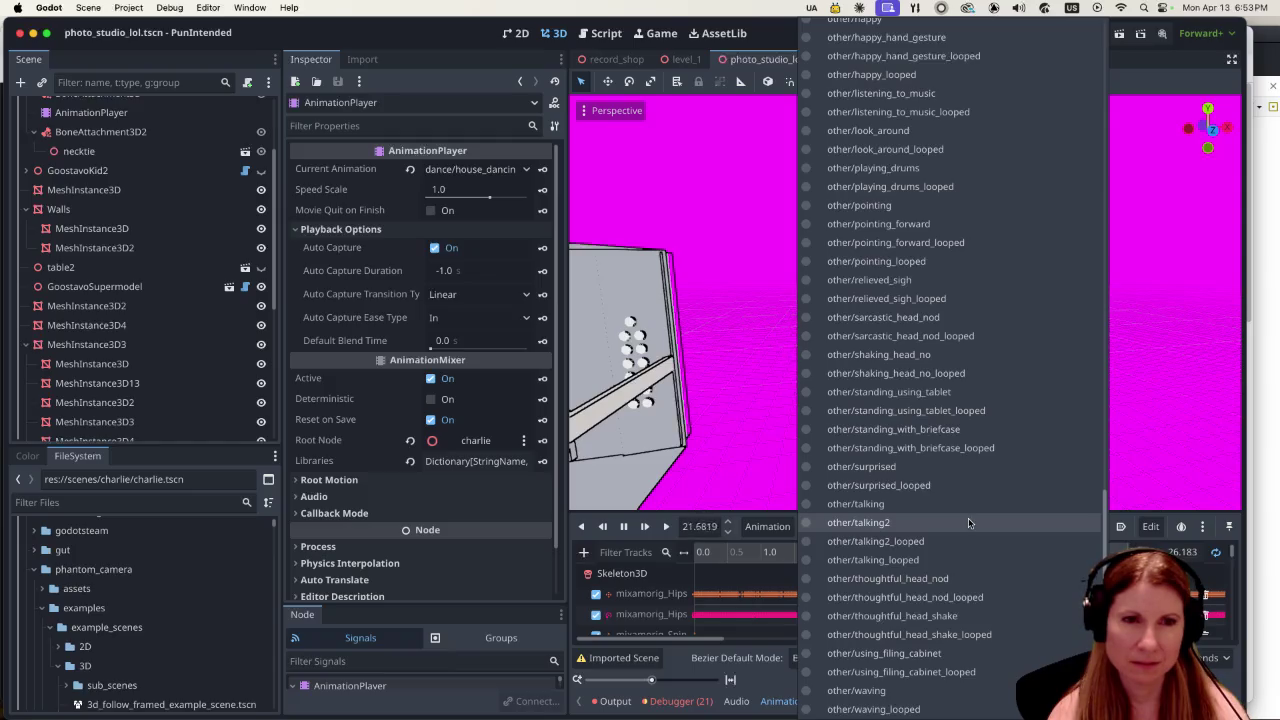
scroll(965, 518, up, 3)
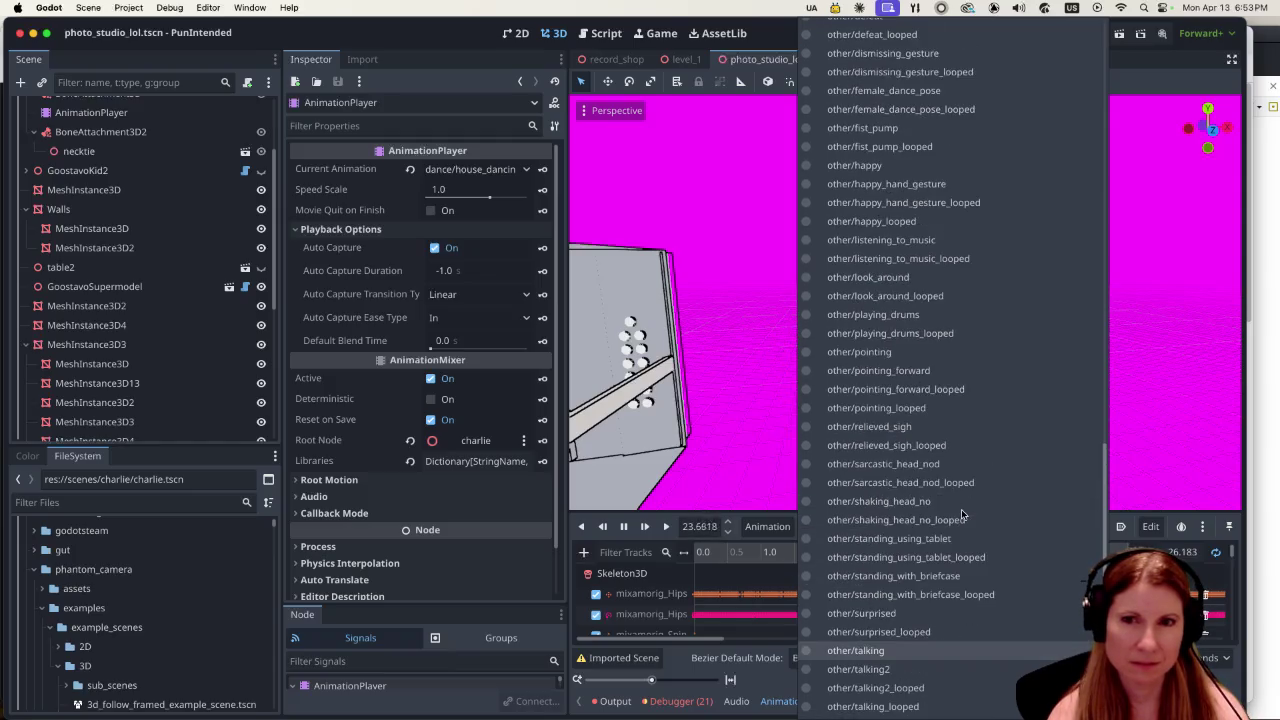
scroll(963, 512, up, 6)
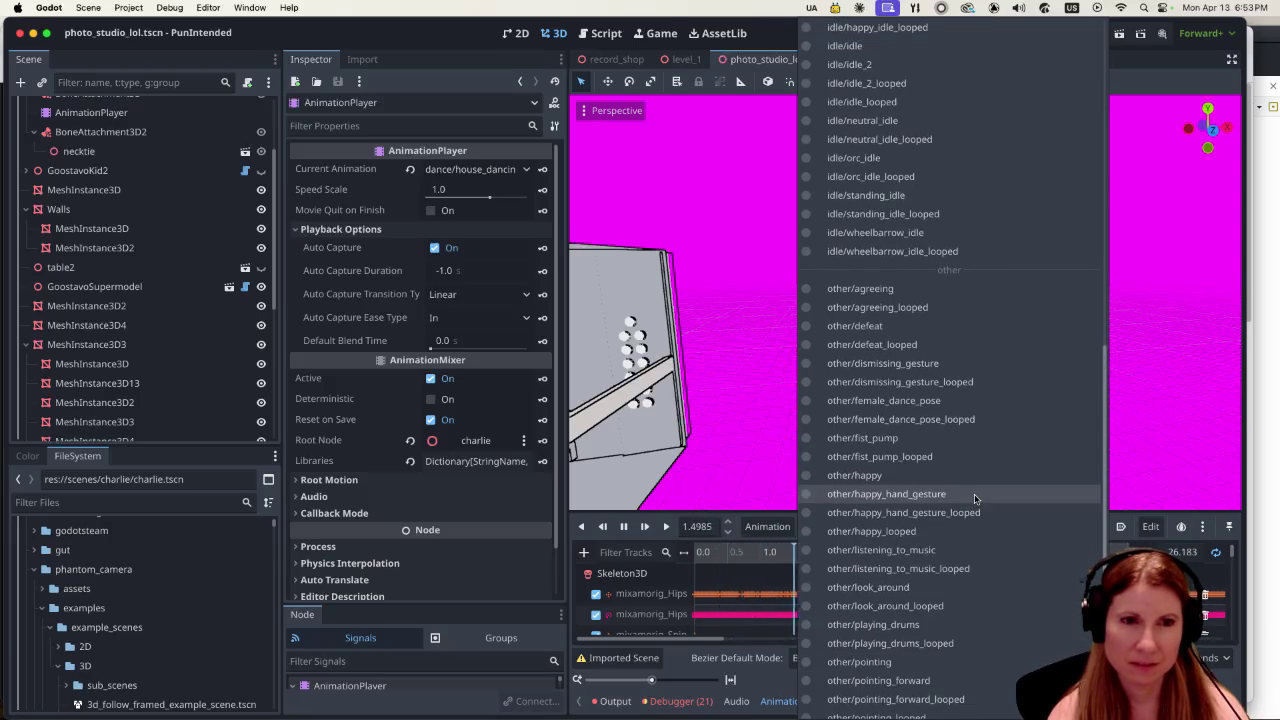
scroll(981, 484, up, 7)
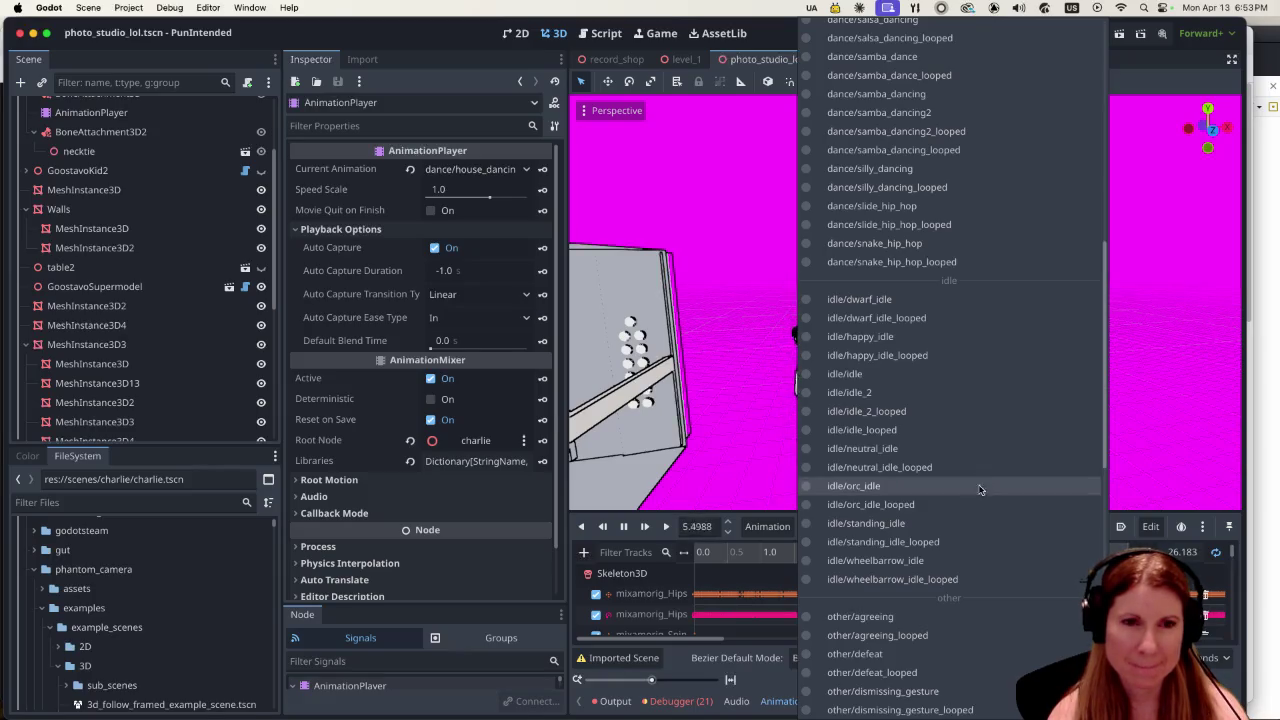
click(862, 579)
click(666, 527)
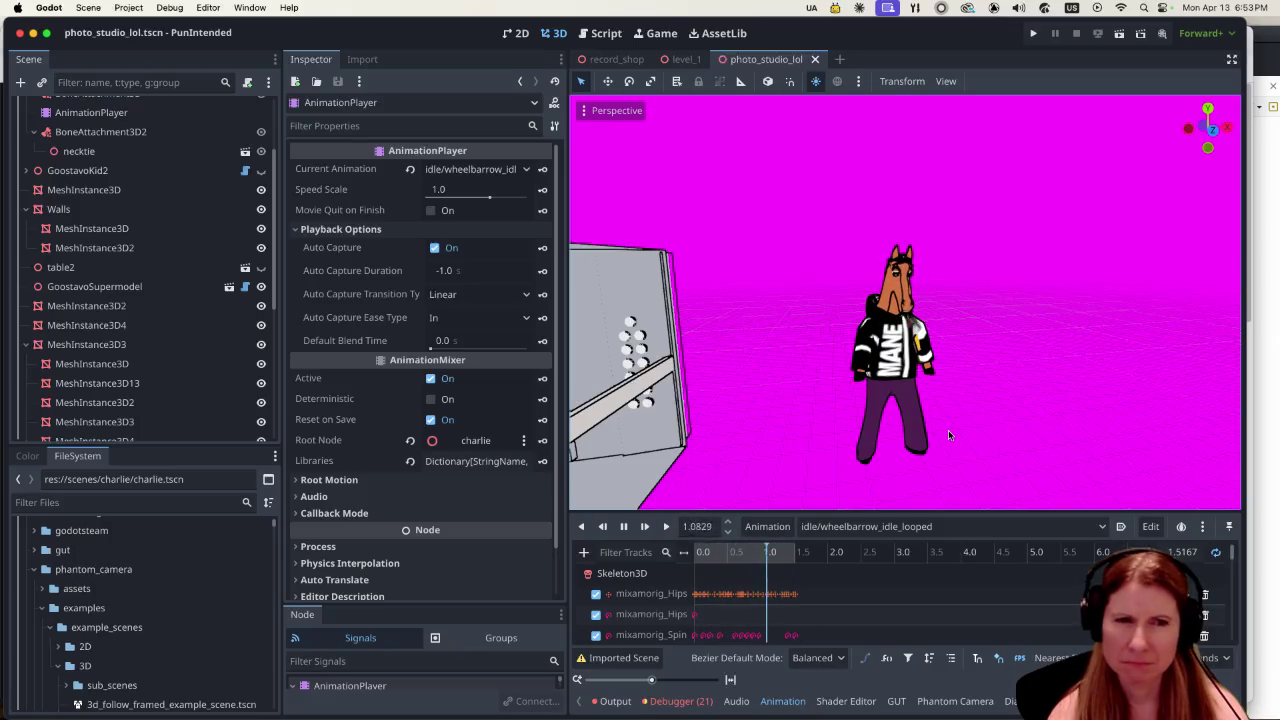
Change the horse's animation to dance/gangnam_style_looped and play it.
click(955, 526)
scroll(980, 420, up, 5)
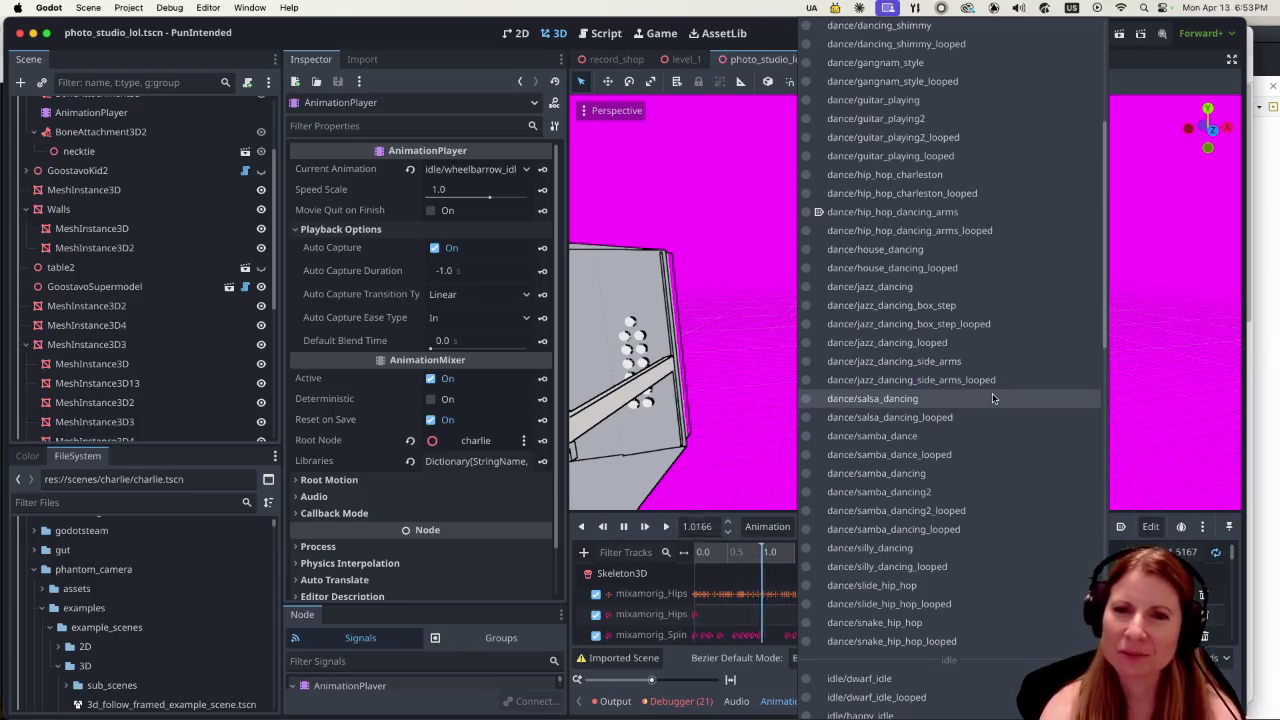
scroll(990, 392, up, 5)
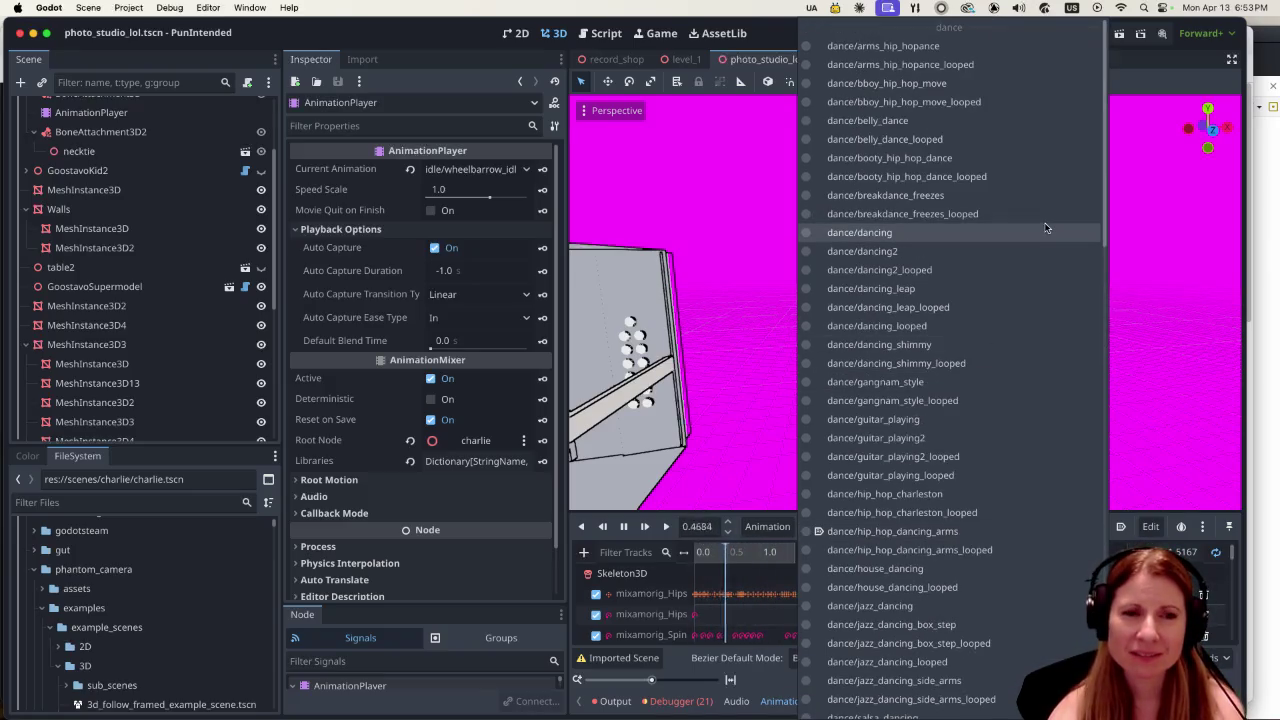
click(1020, 400)
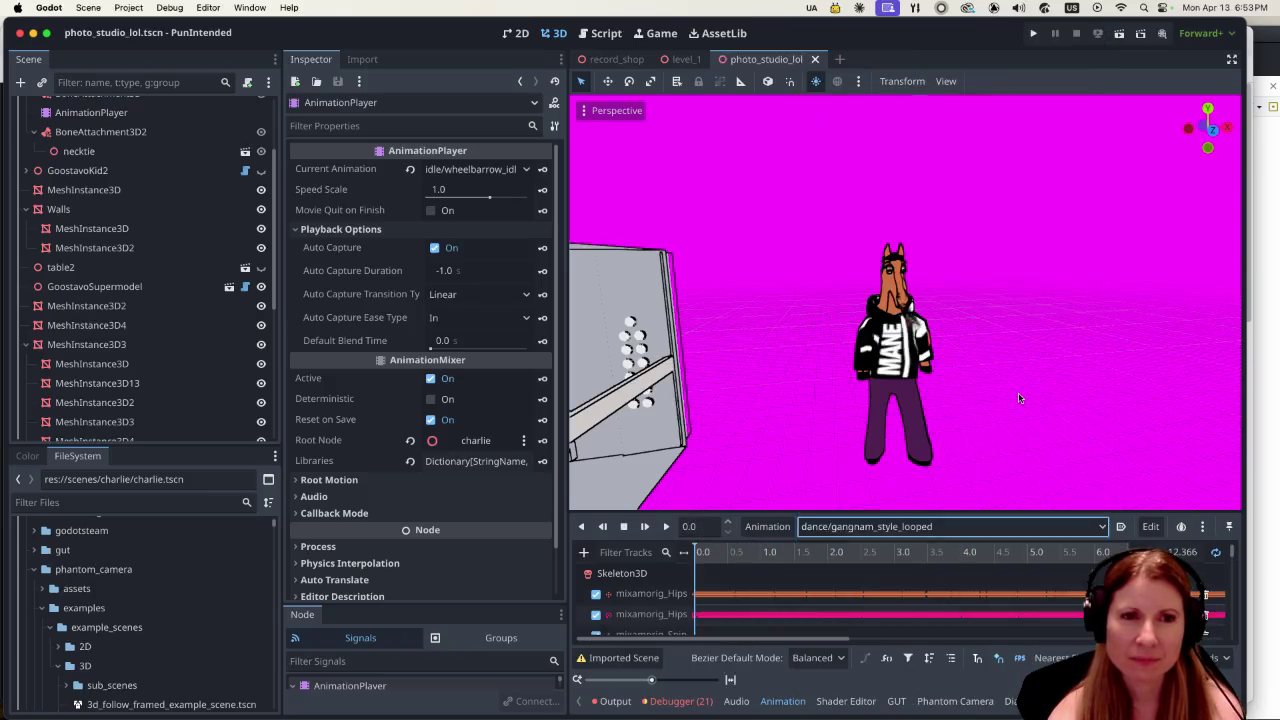
click(666, 526)
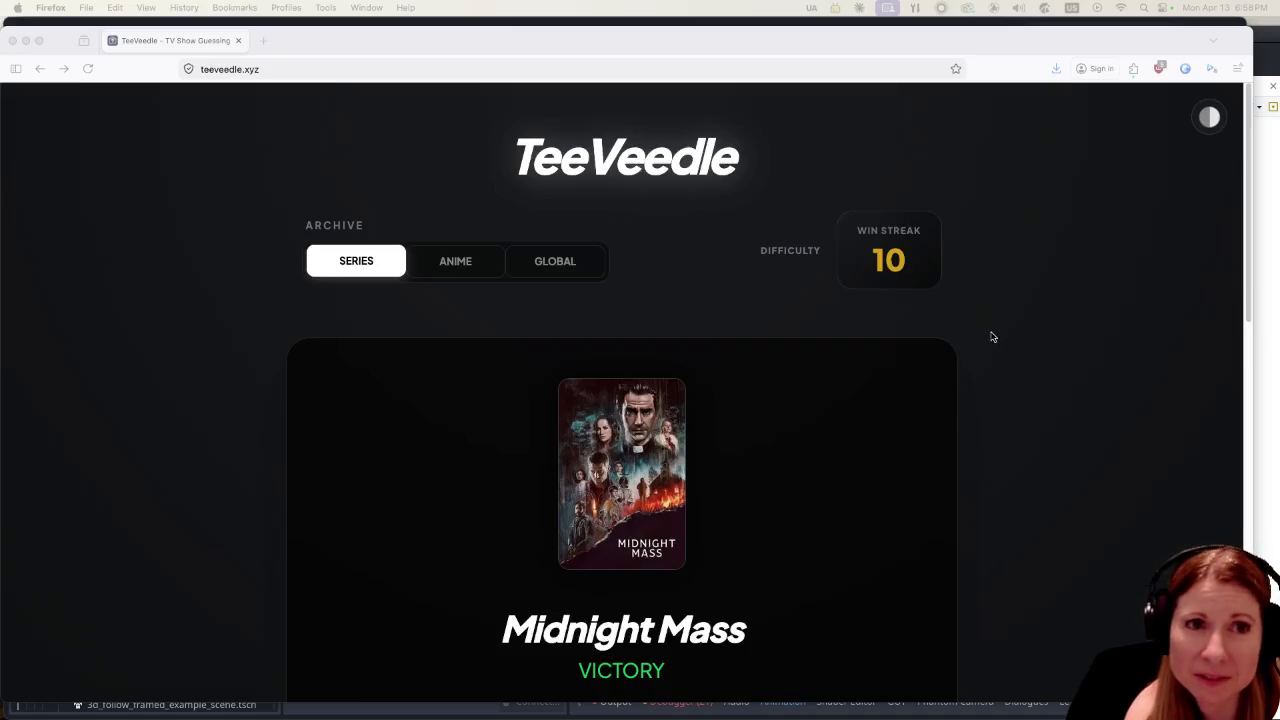
Switch from Firefox back to the Godot editor with Cmd+Tab.
mouse_move(1049, 714)
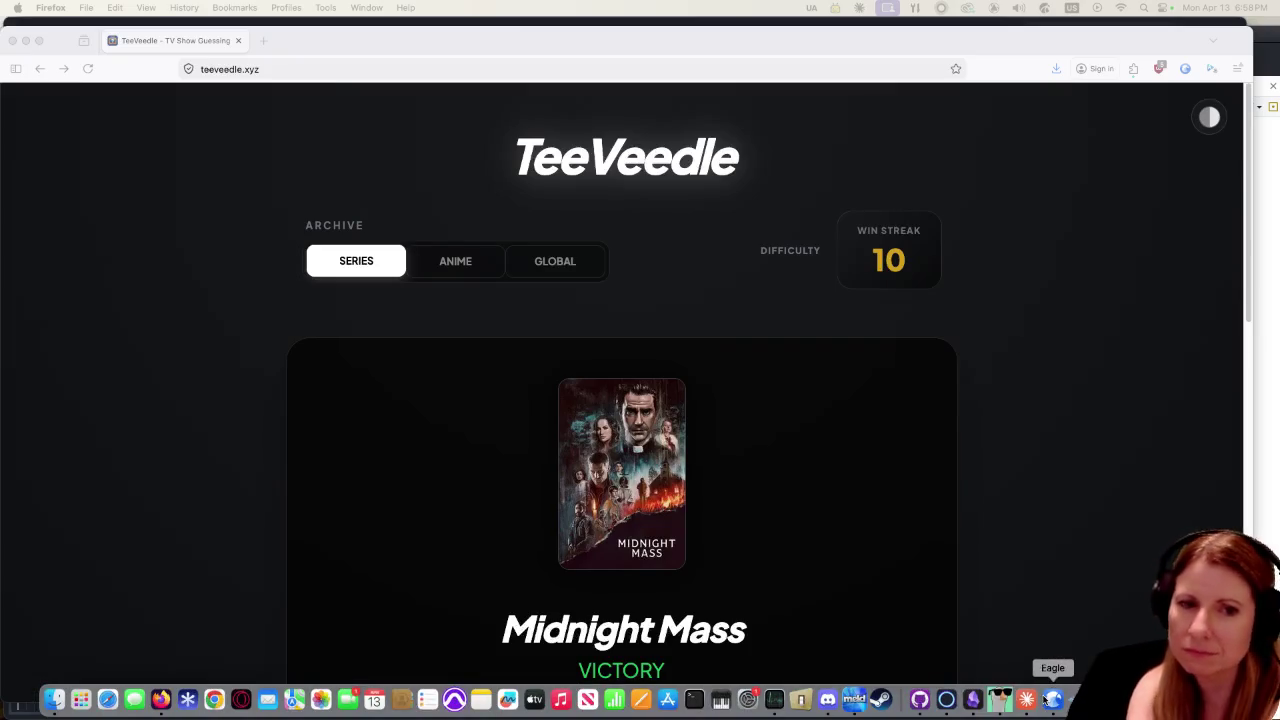
key(super+Tab)
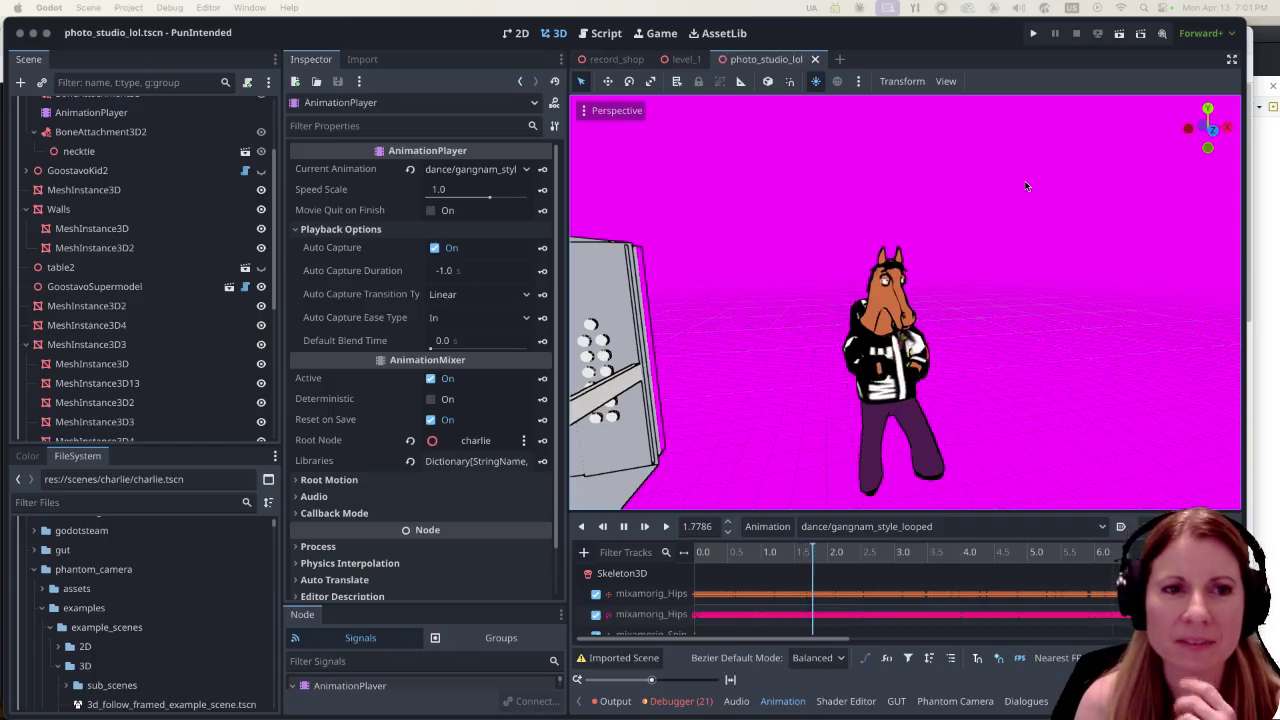
Run the PunIntended project to open the Rhythm & Goose title menu.
click(1035, 36)
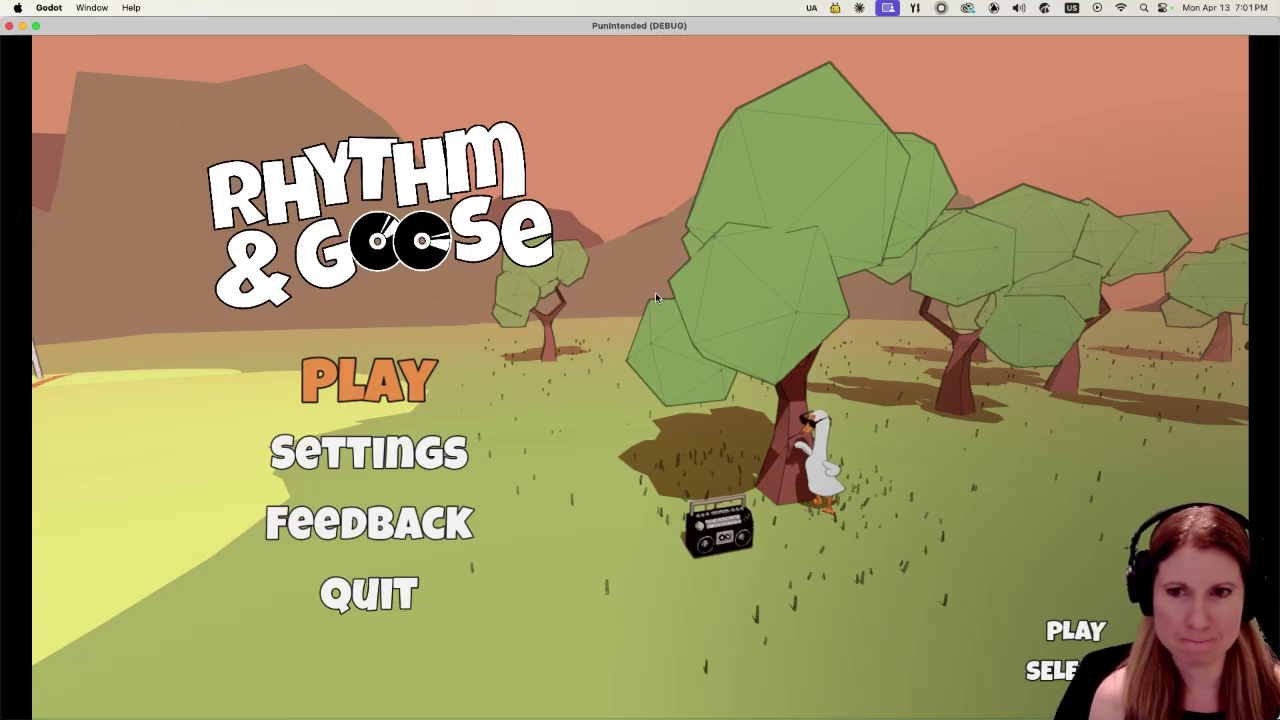
key(Down)
Move between Play and Settings on the title menu, then start the game with Play.
key(Up)
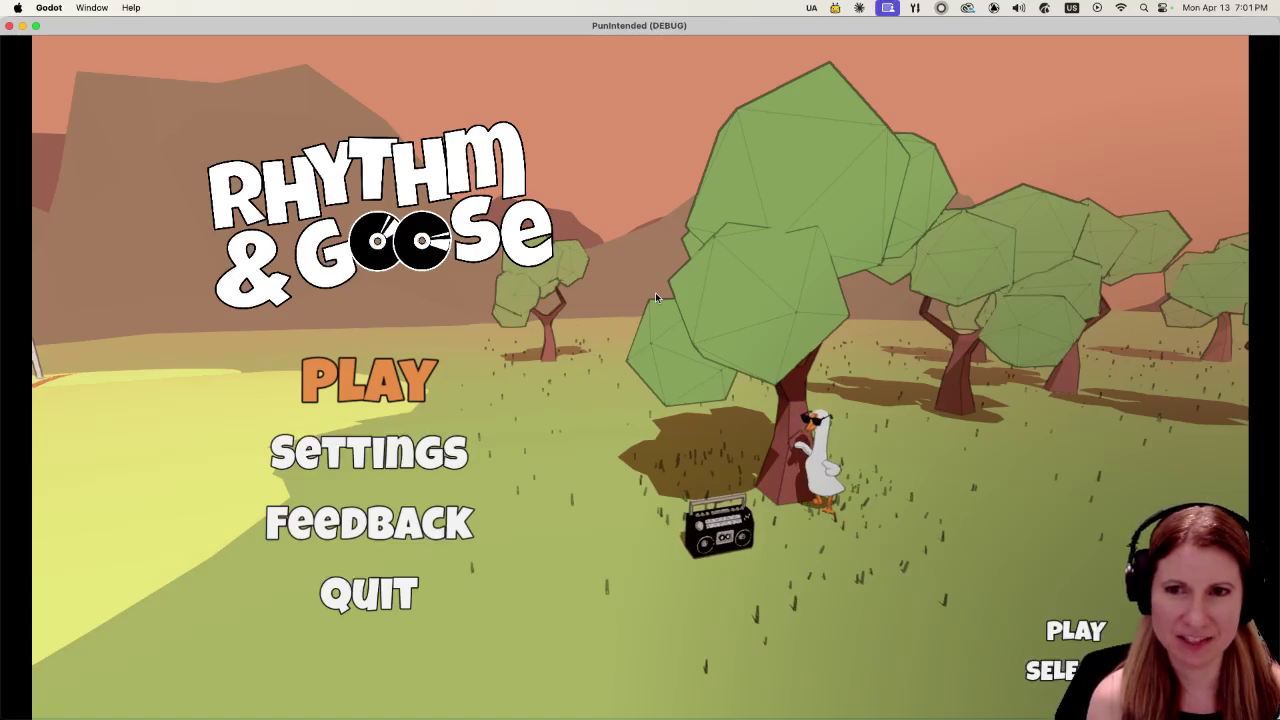
key(Down)
key(Up)
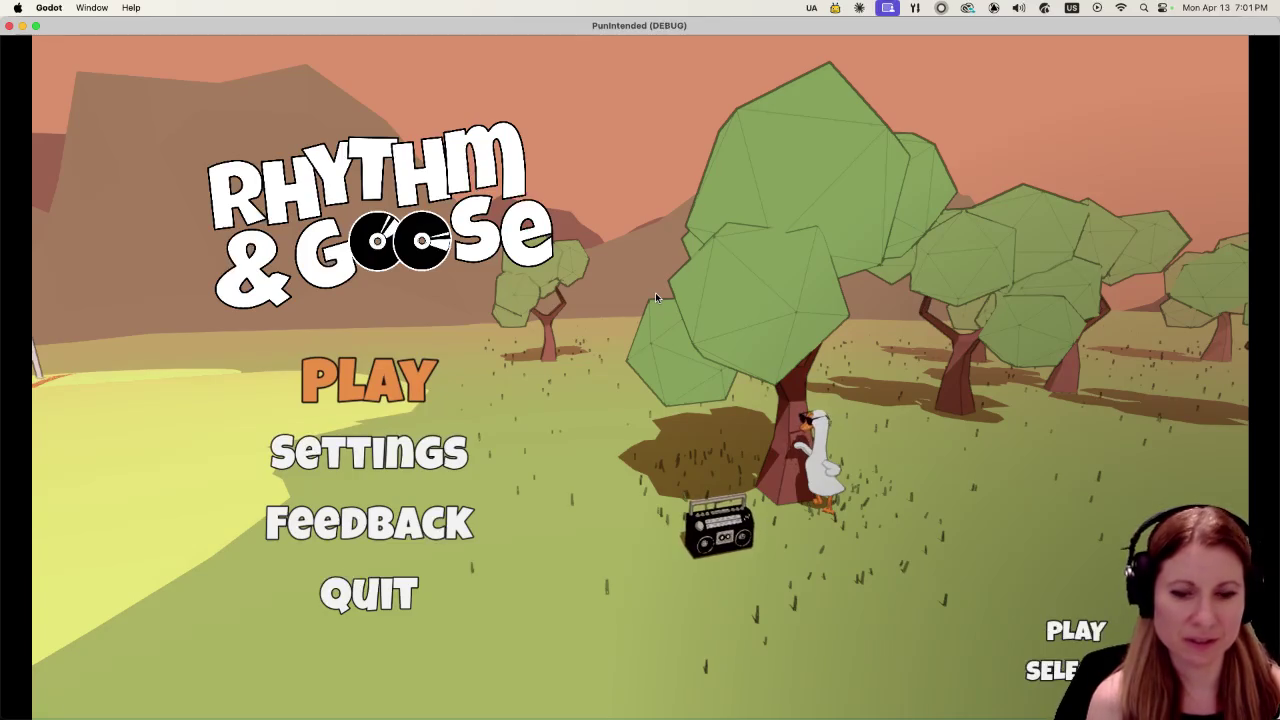
key(Return)
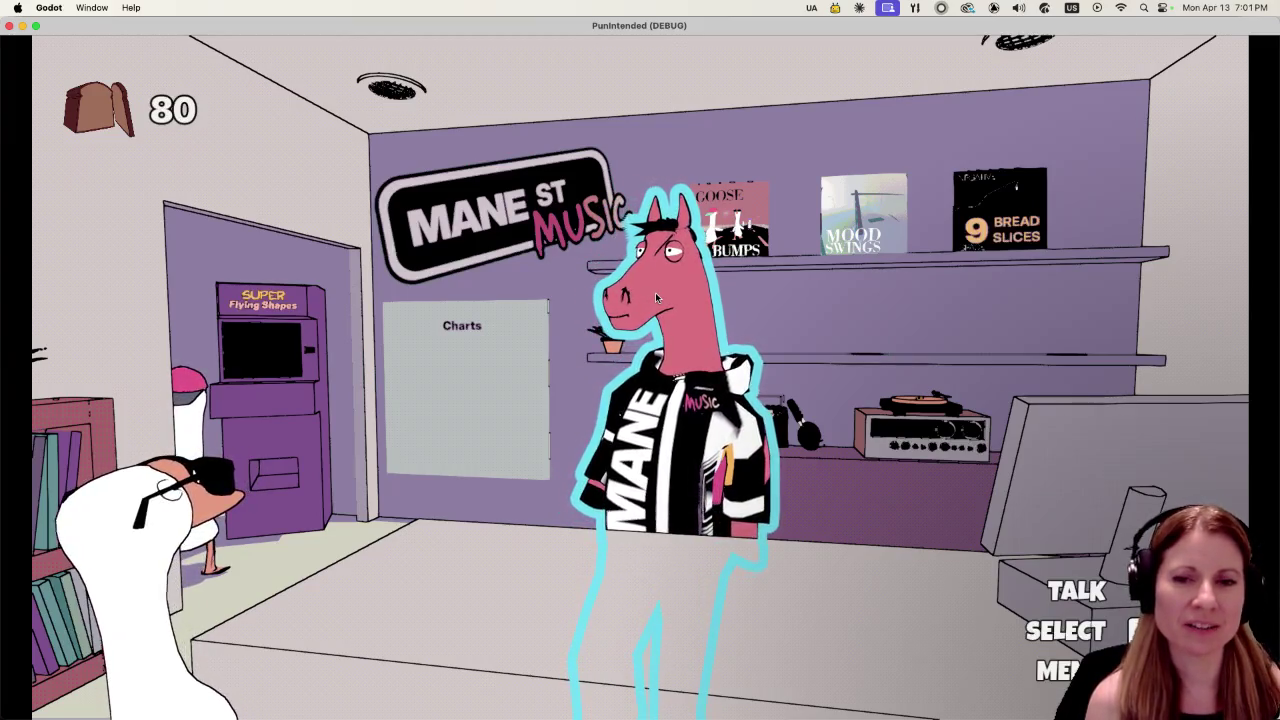
Talk to Charlie the horse and advance through the whole conversation.
key(e)
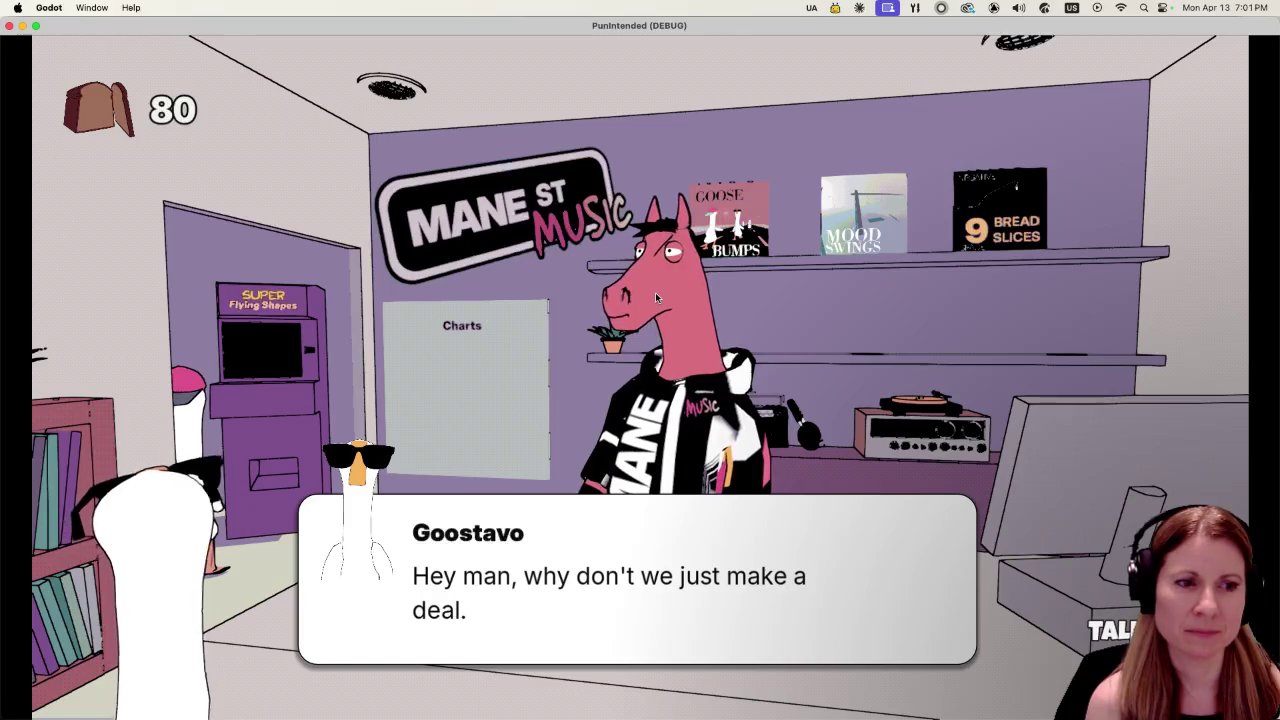
key(e)
key(e)
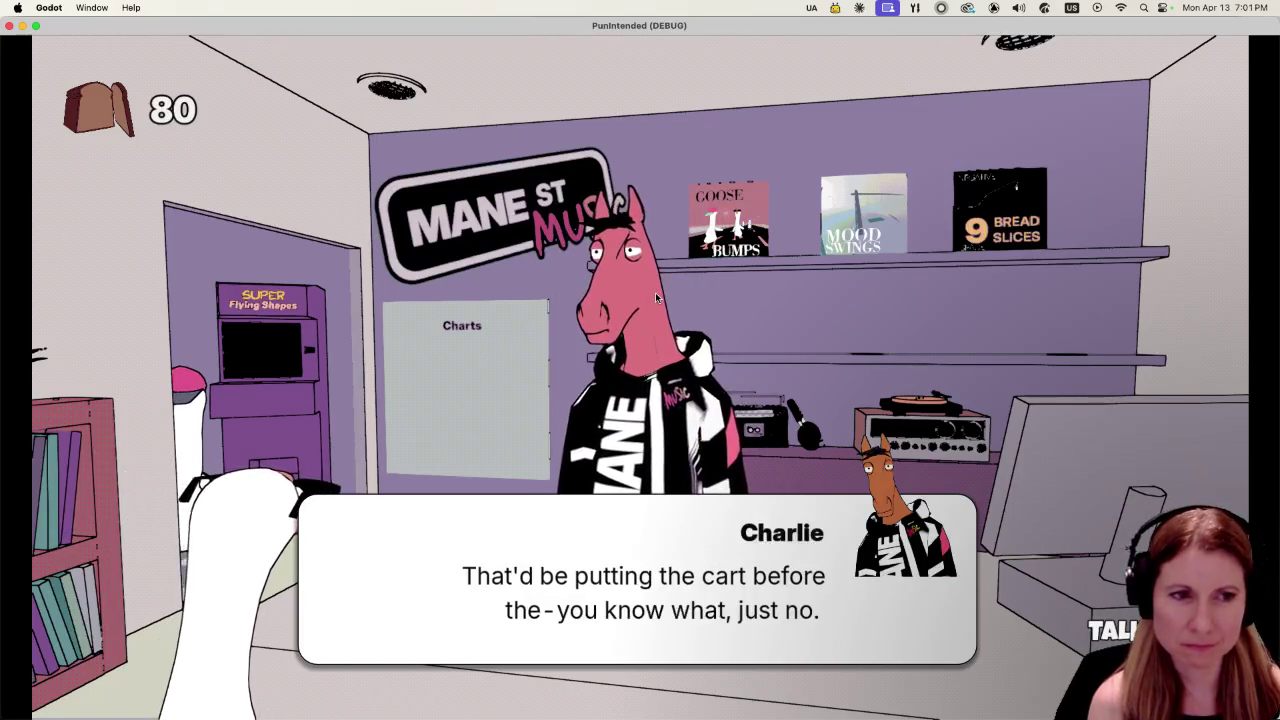
key(e)
key(e)
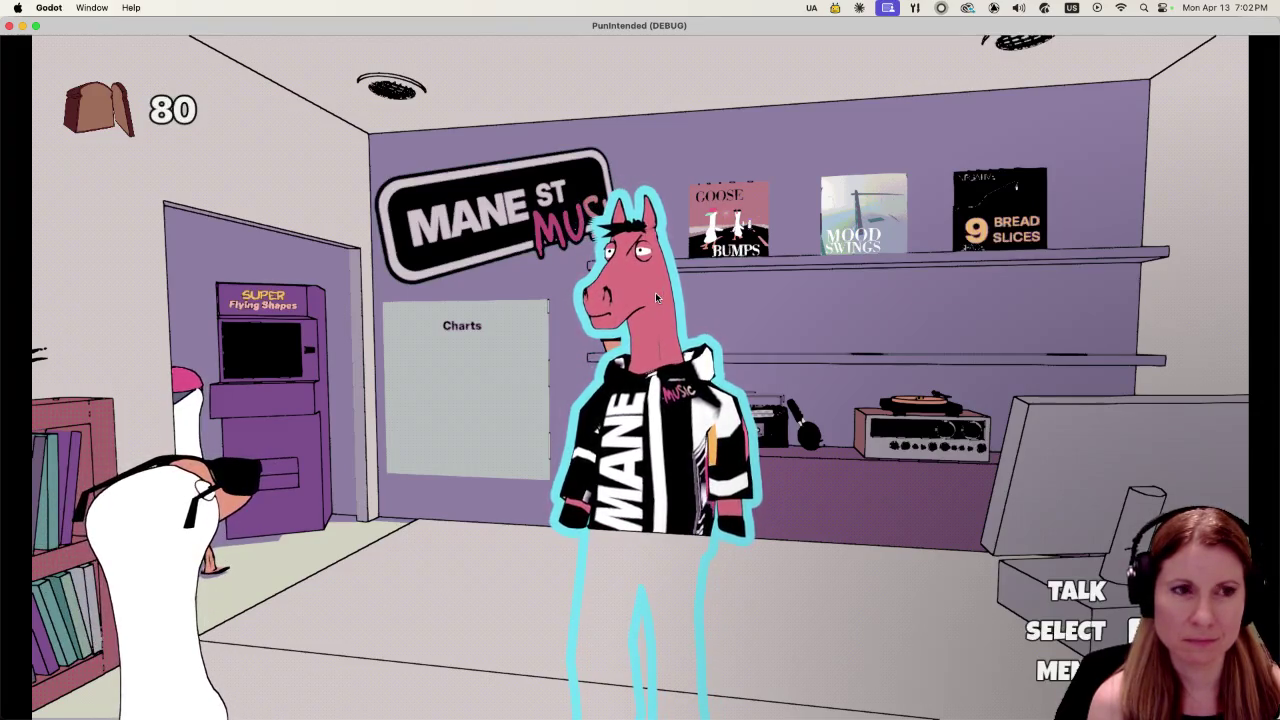
Browse the album shelf past Mood Swings and play the Goose Bumps track.
key(Tab)
key(e)
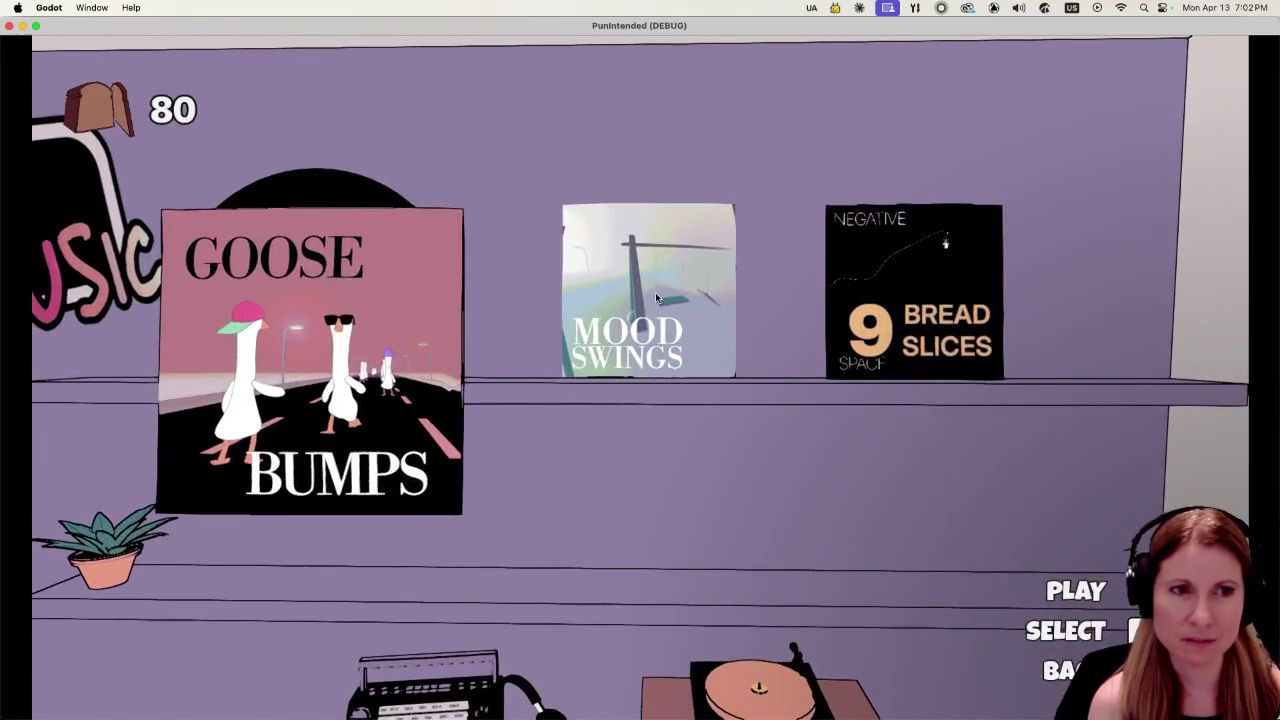
key(d)
key(d)
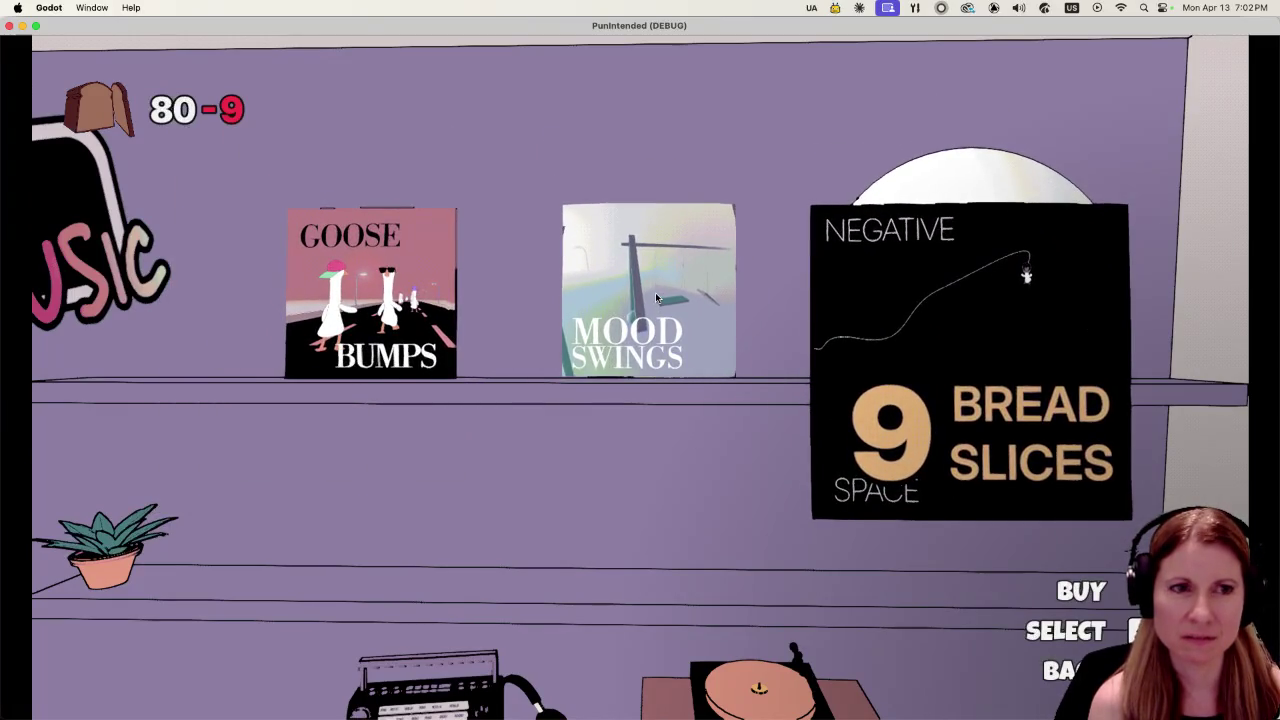
key(a)
key(a)
key(d)
key(d)
key(a)
key(a)
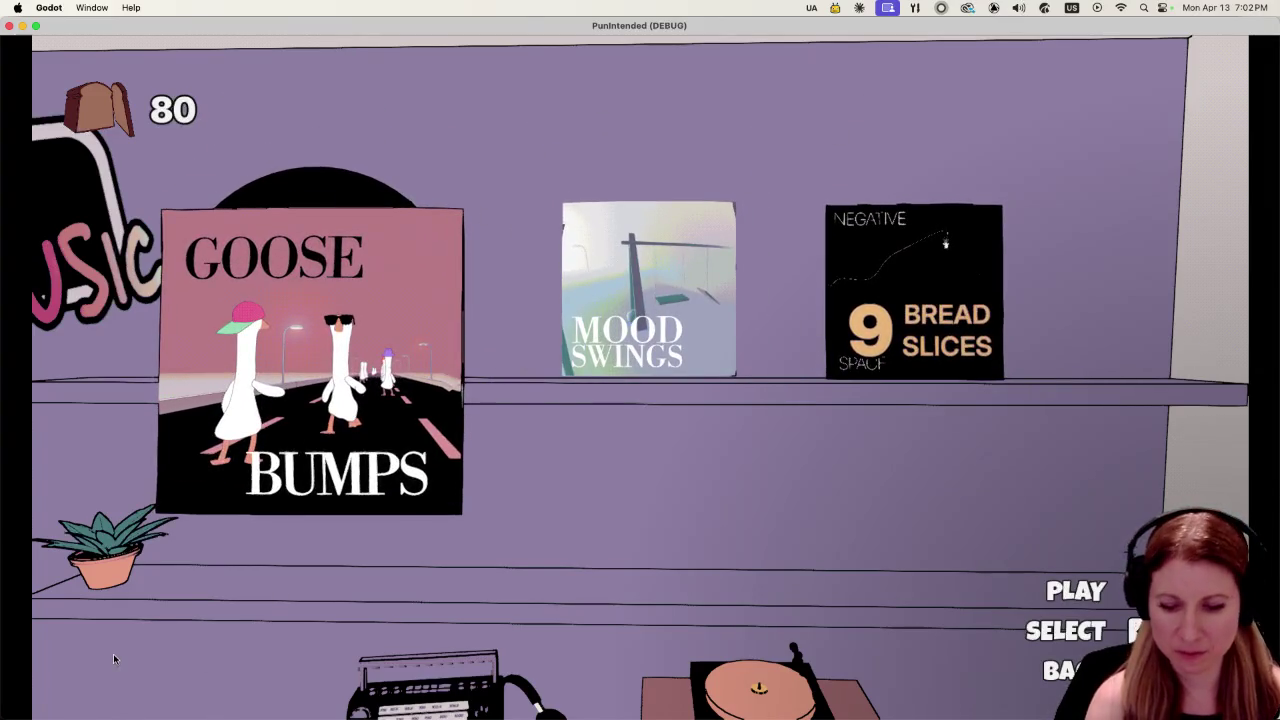
key(space)
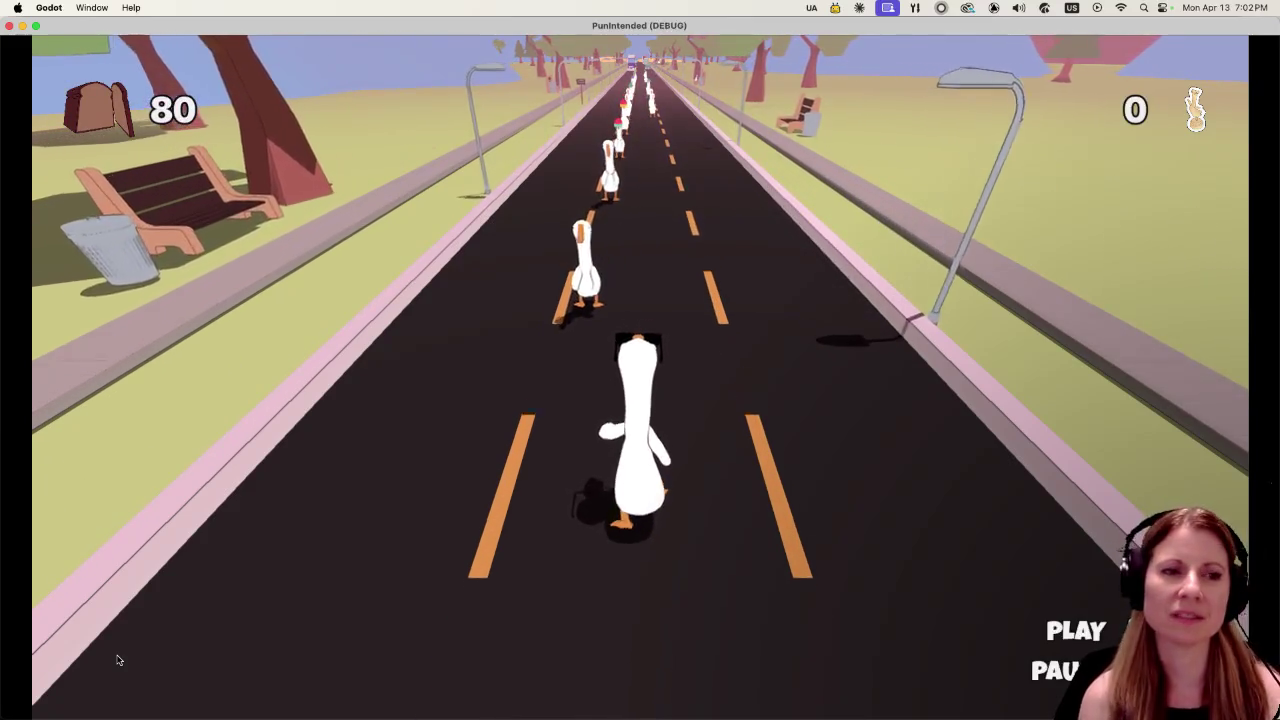
Hit the first four beats on time as the geese pass, earning PERFECT ratings.
key(space)
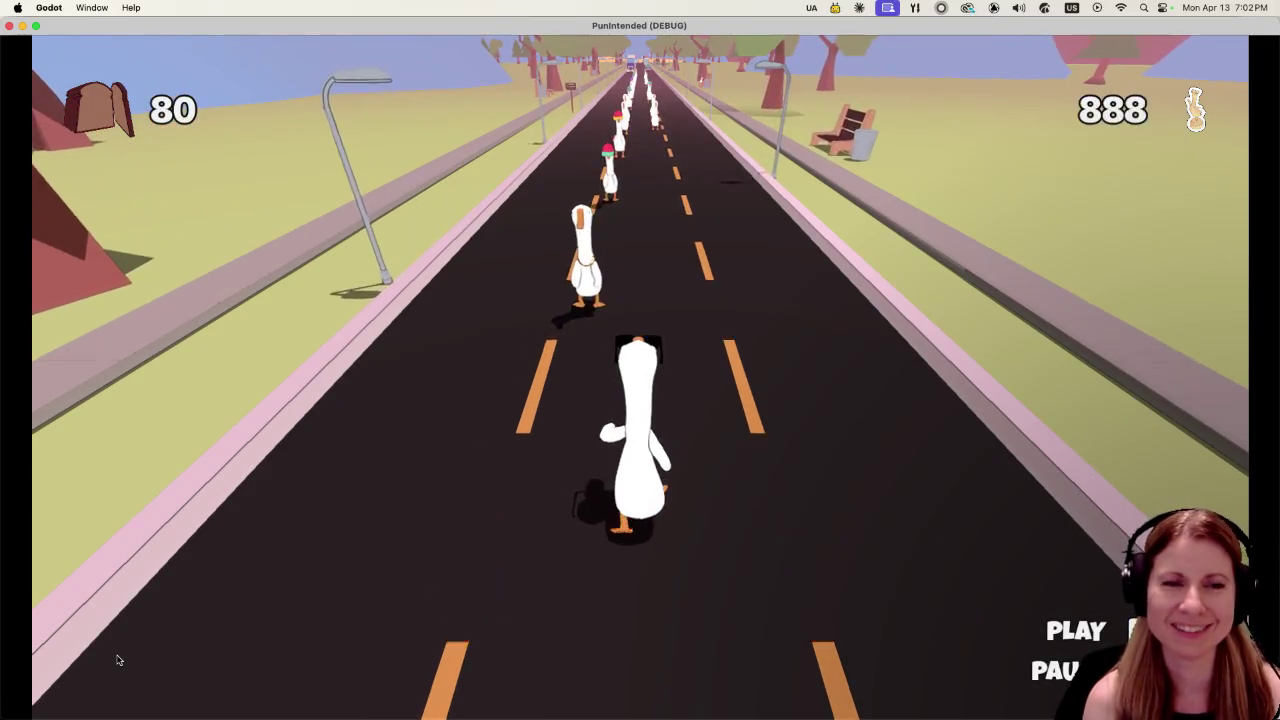
key(space)
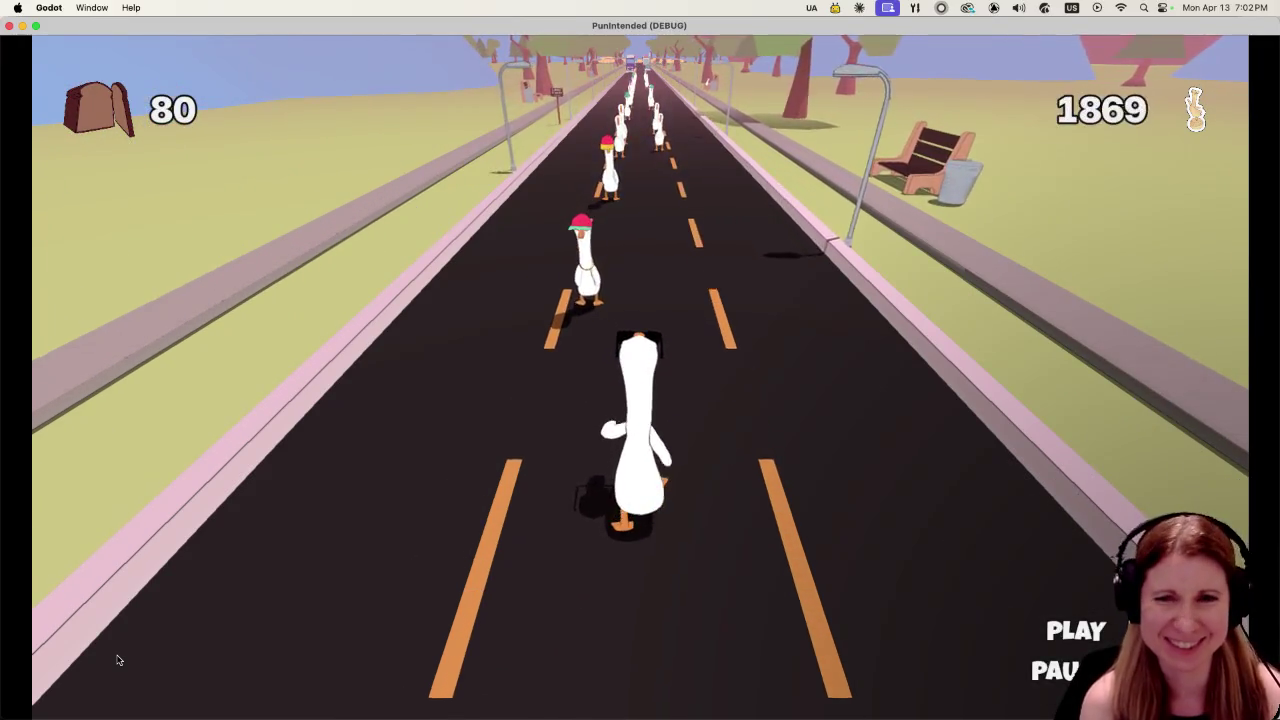
key(space)
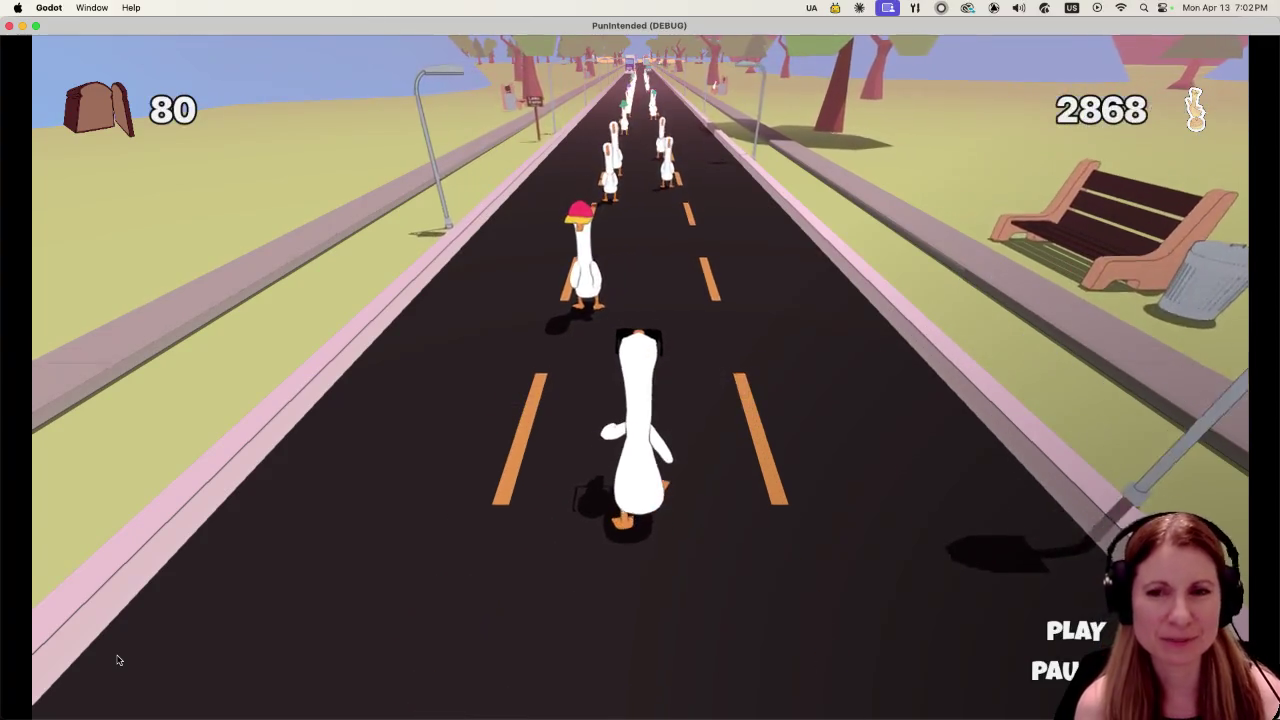
key(space)
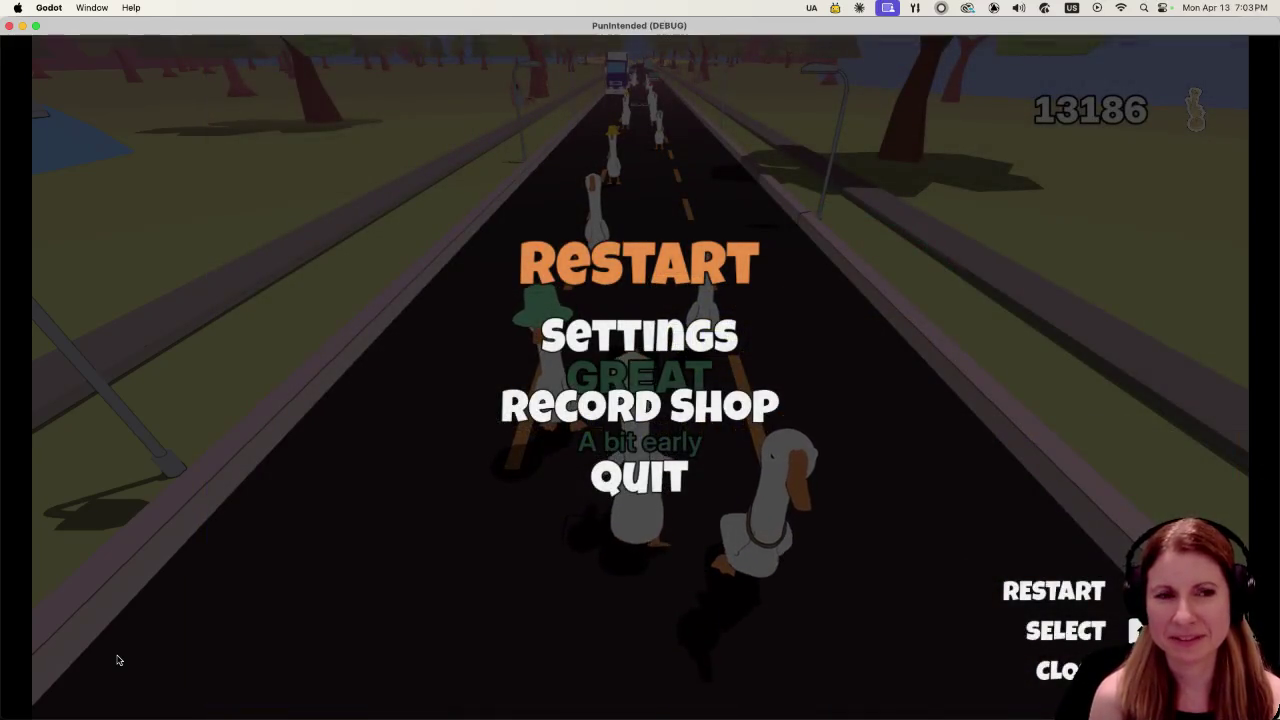
Resume the road run and hit ten beats as the hatted geese pass, aiming for PERFECT.
key(Return)
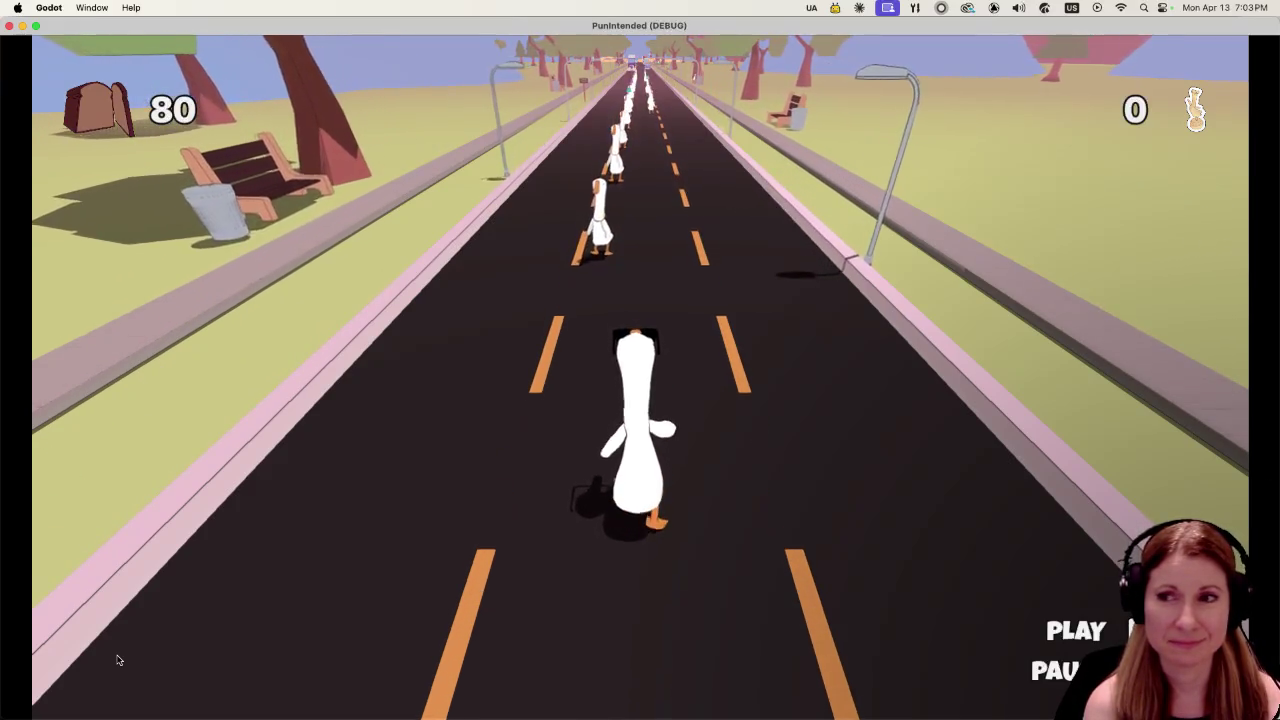
key(space)
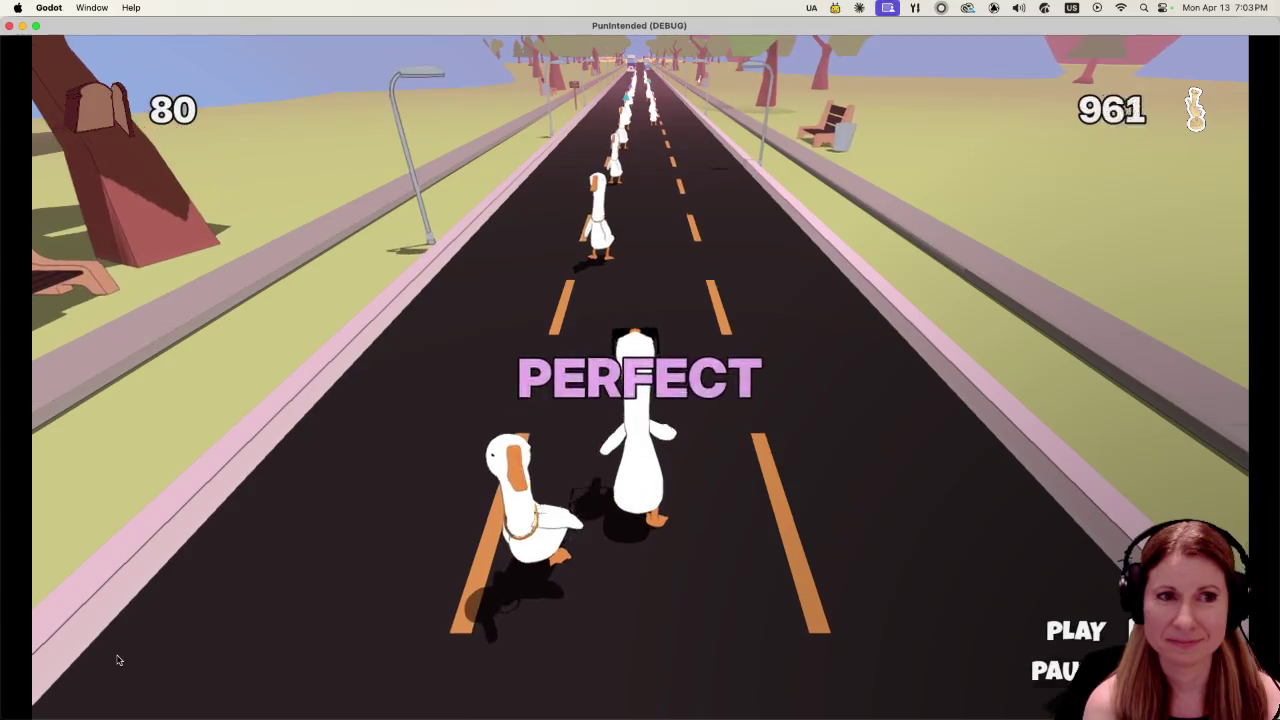
key(space)
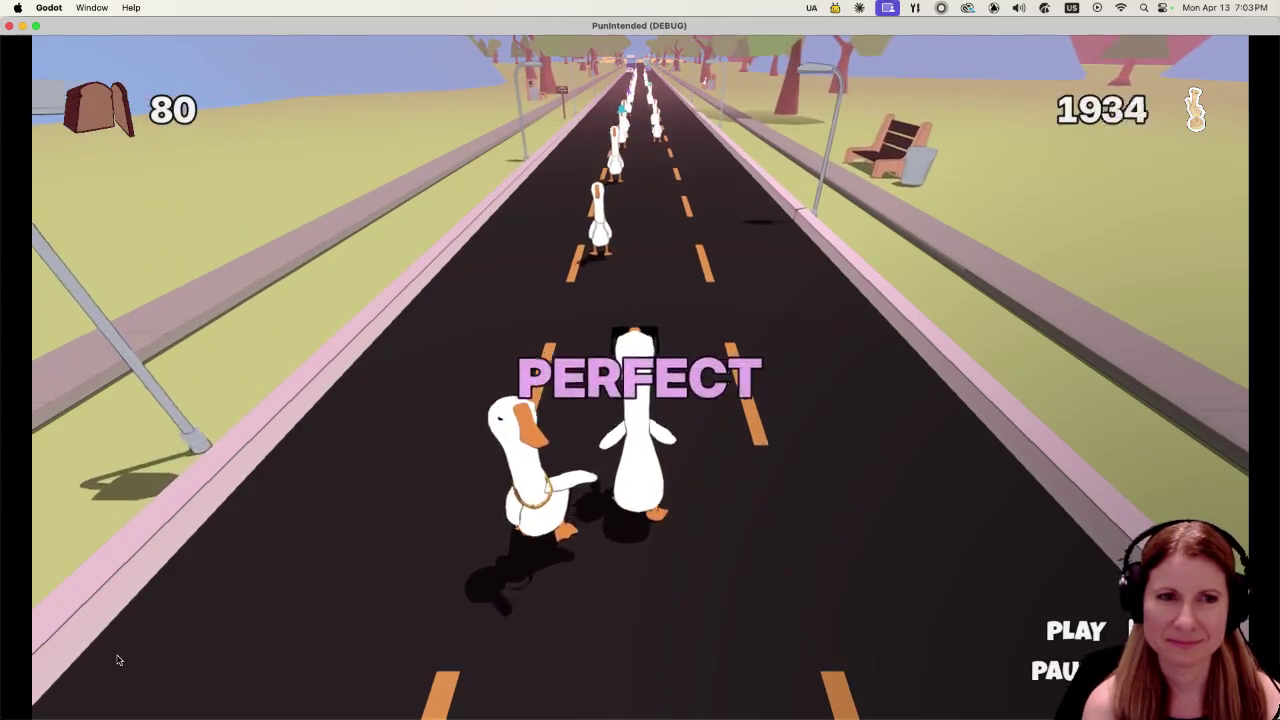
key(space)
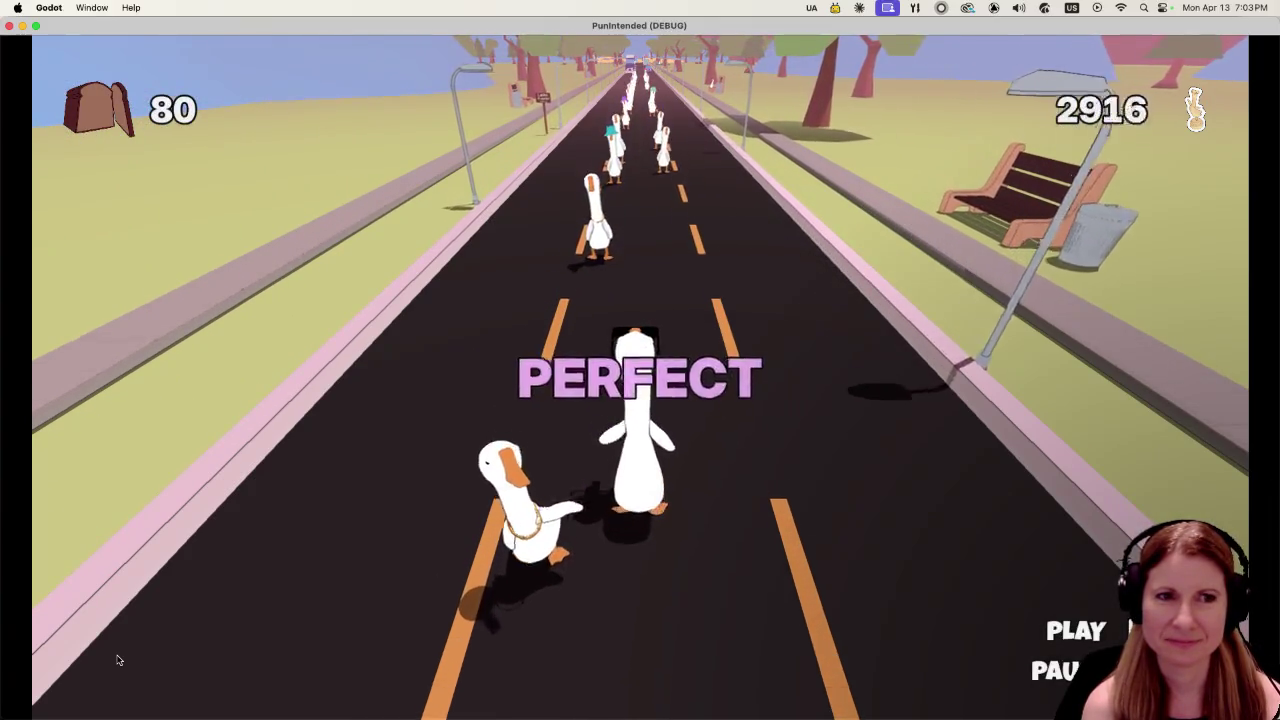
key(space)
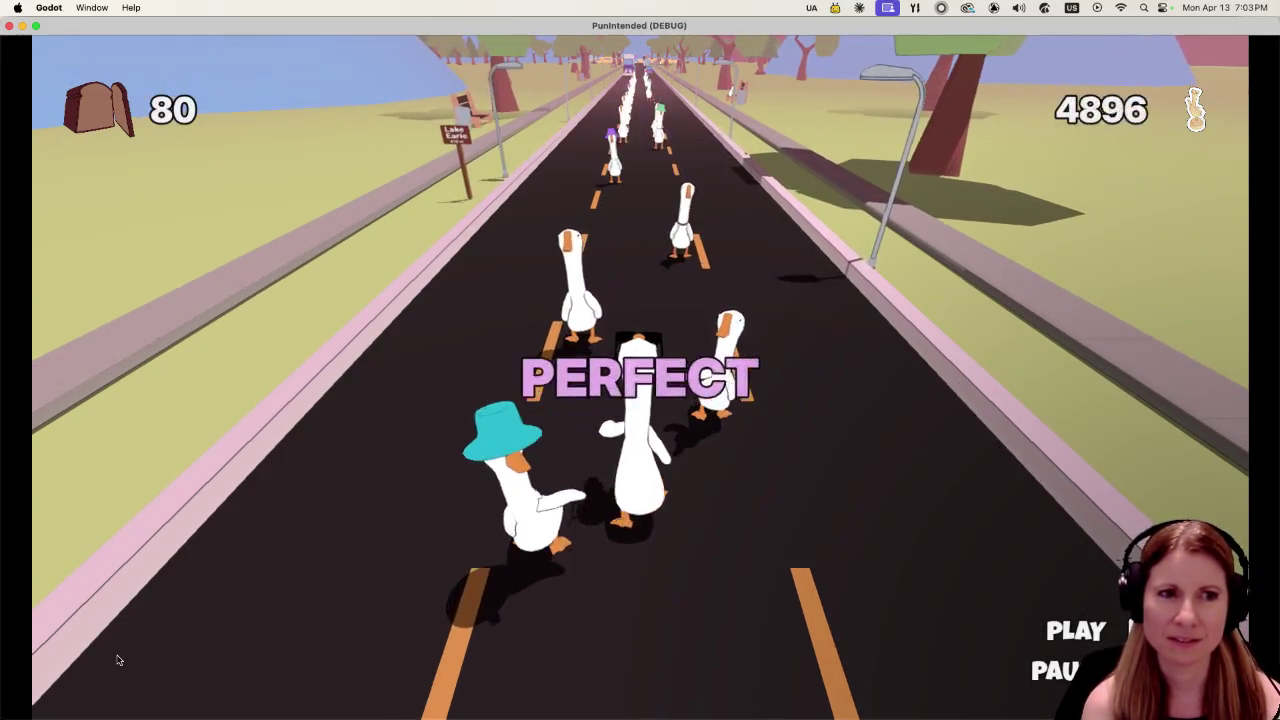
key(space)
key(space)
key(space)
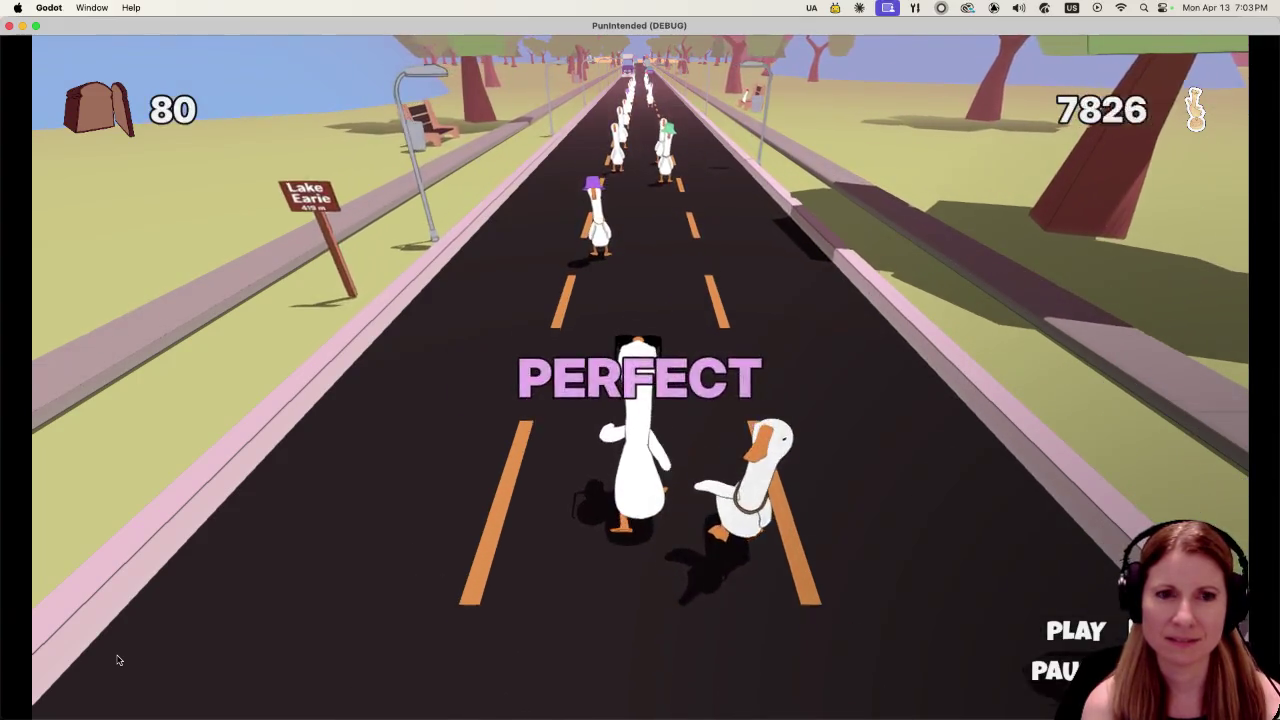
key(space)
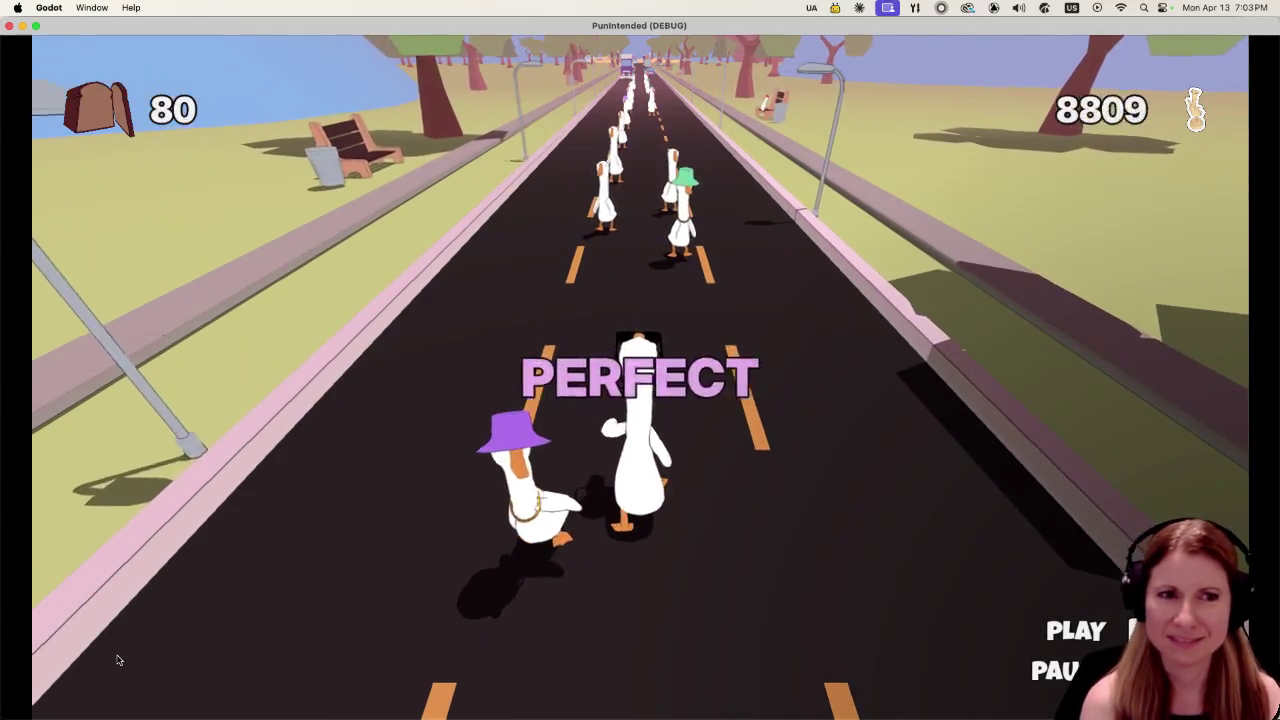
key(space)
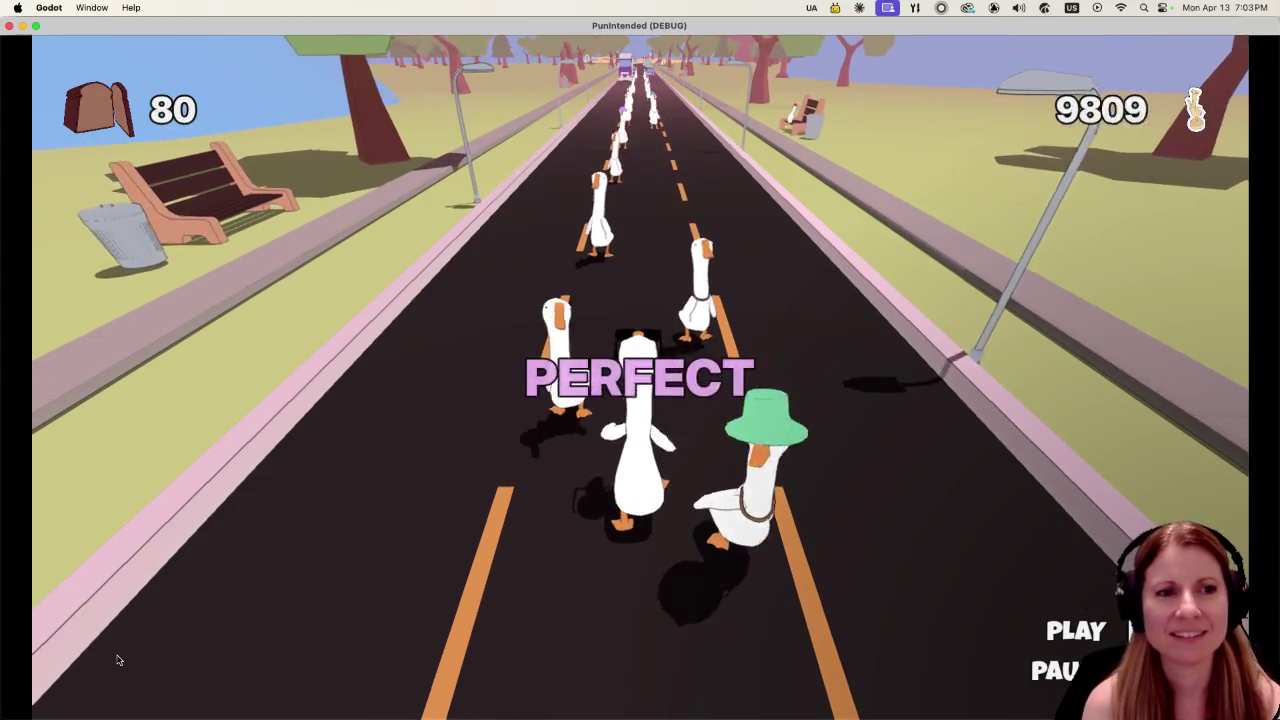
key(space)
key(space)
key(space)
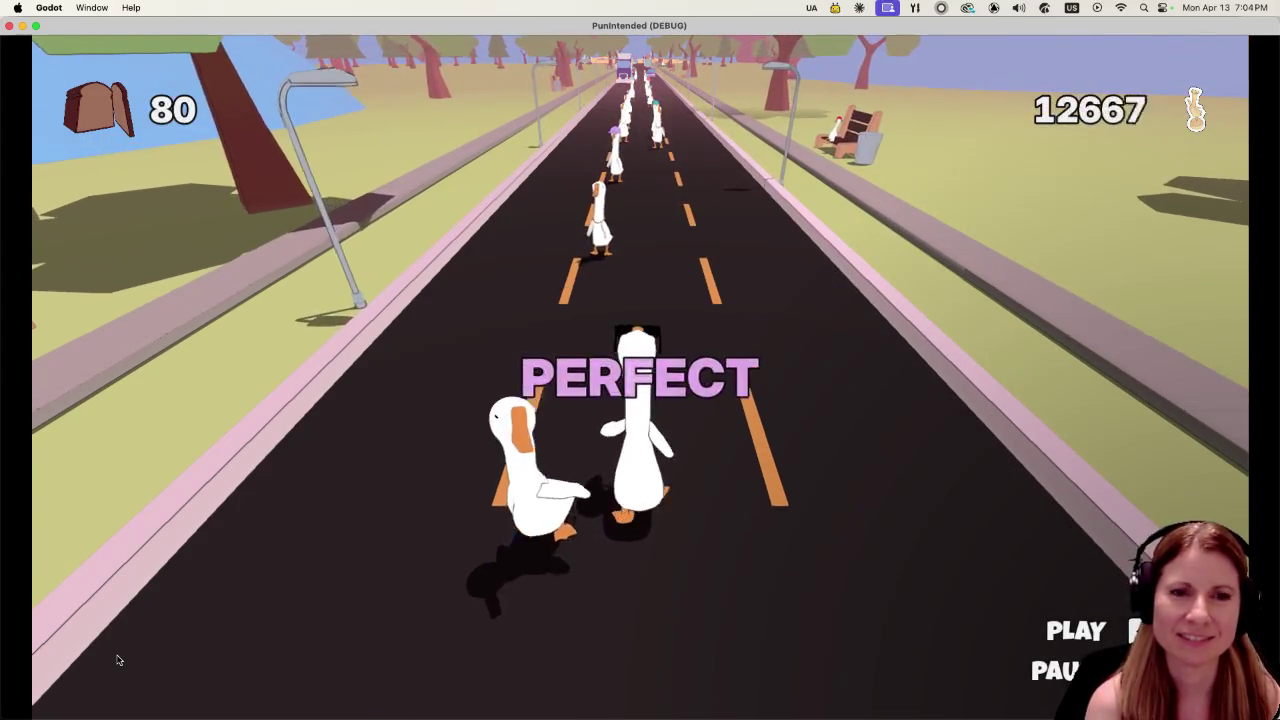
key(space)
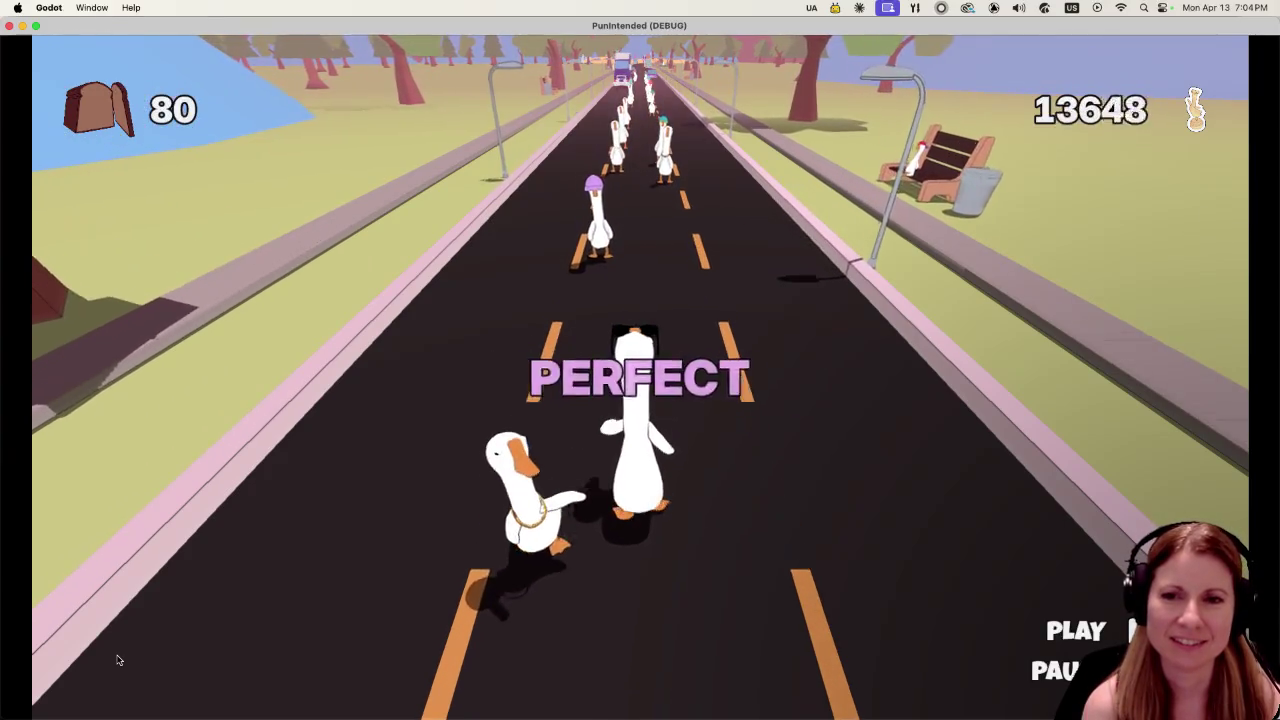
key(space)
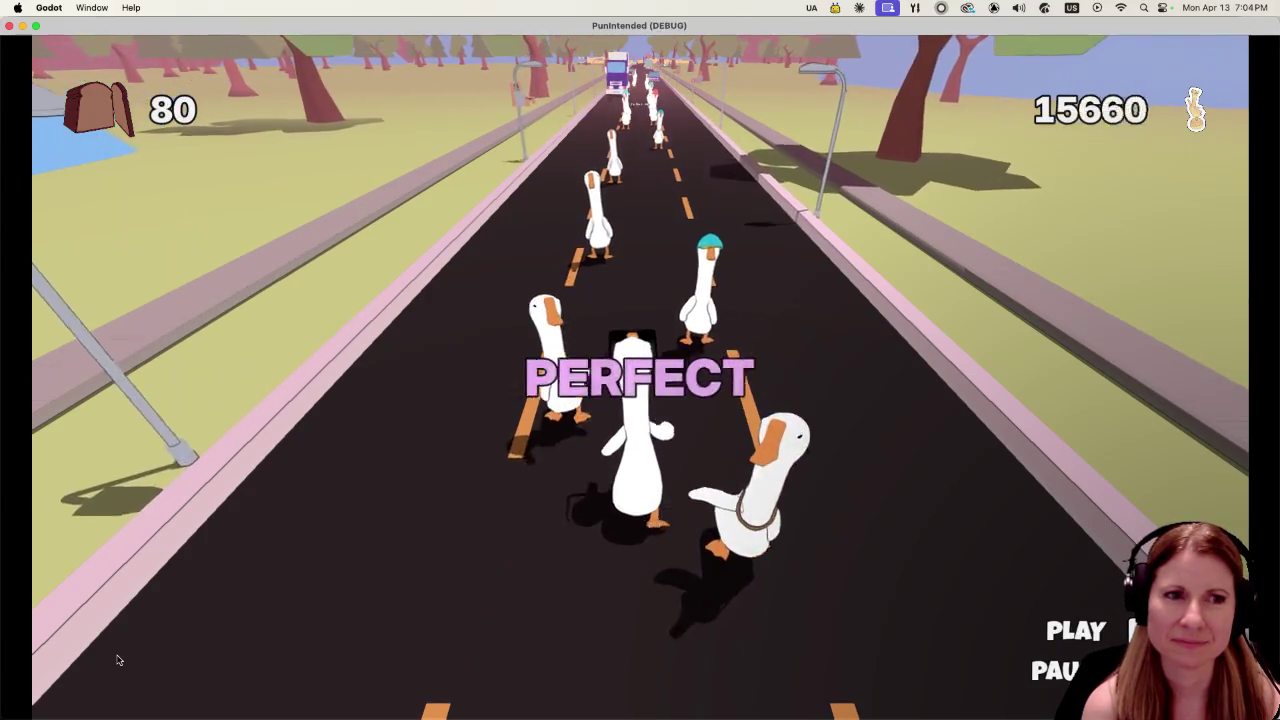
Keep hitting beats on time to pass the neighbouring geese and the truck.
key(space)
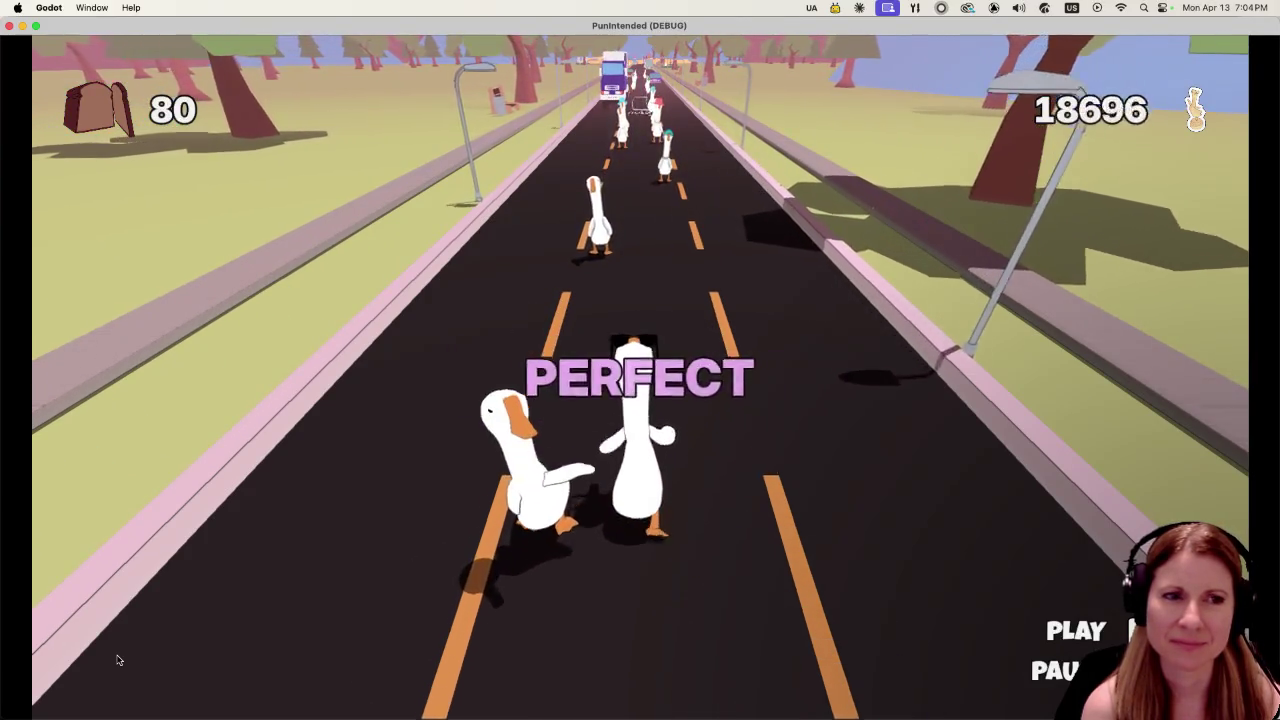
key(space)
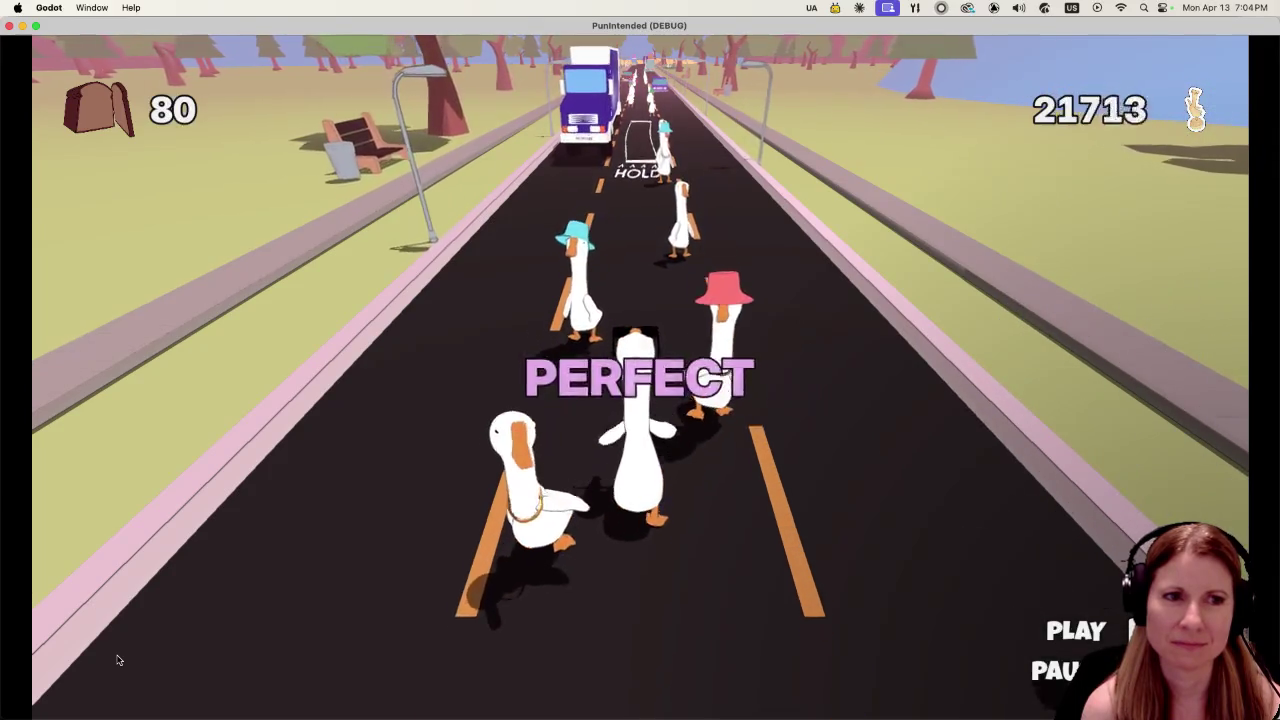
key(space)
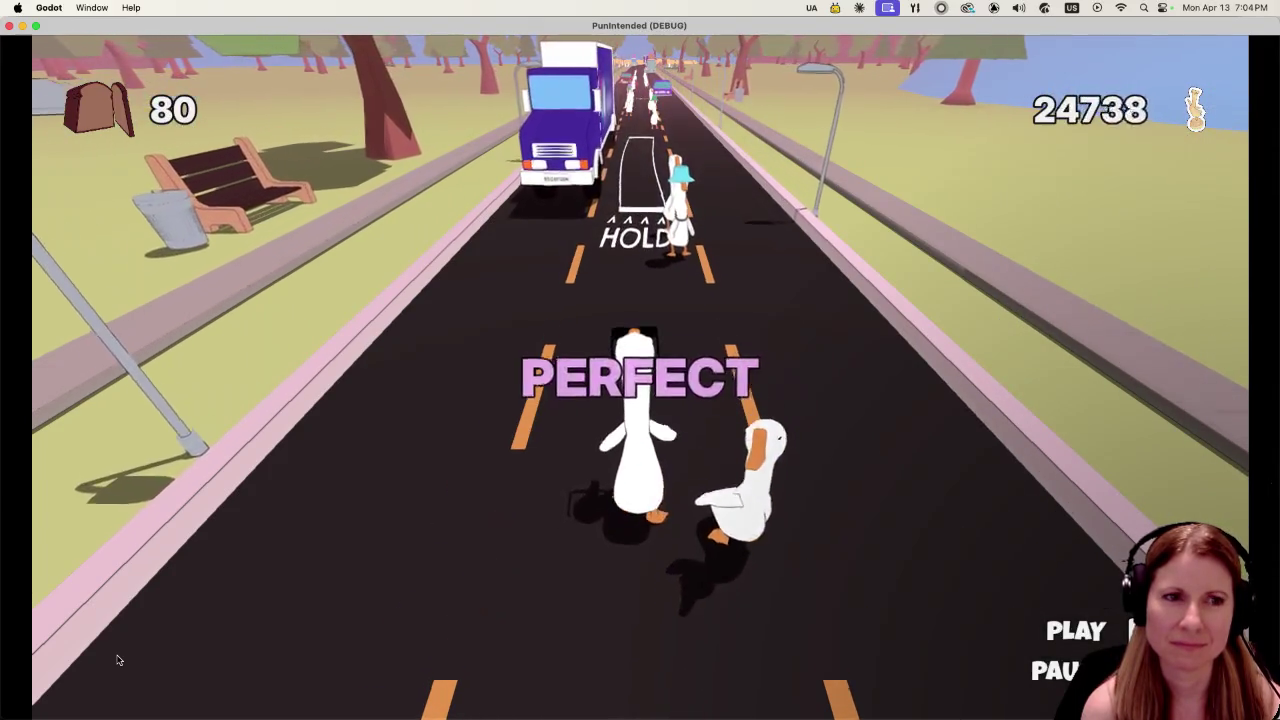
key(space)
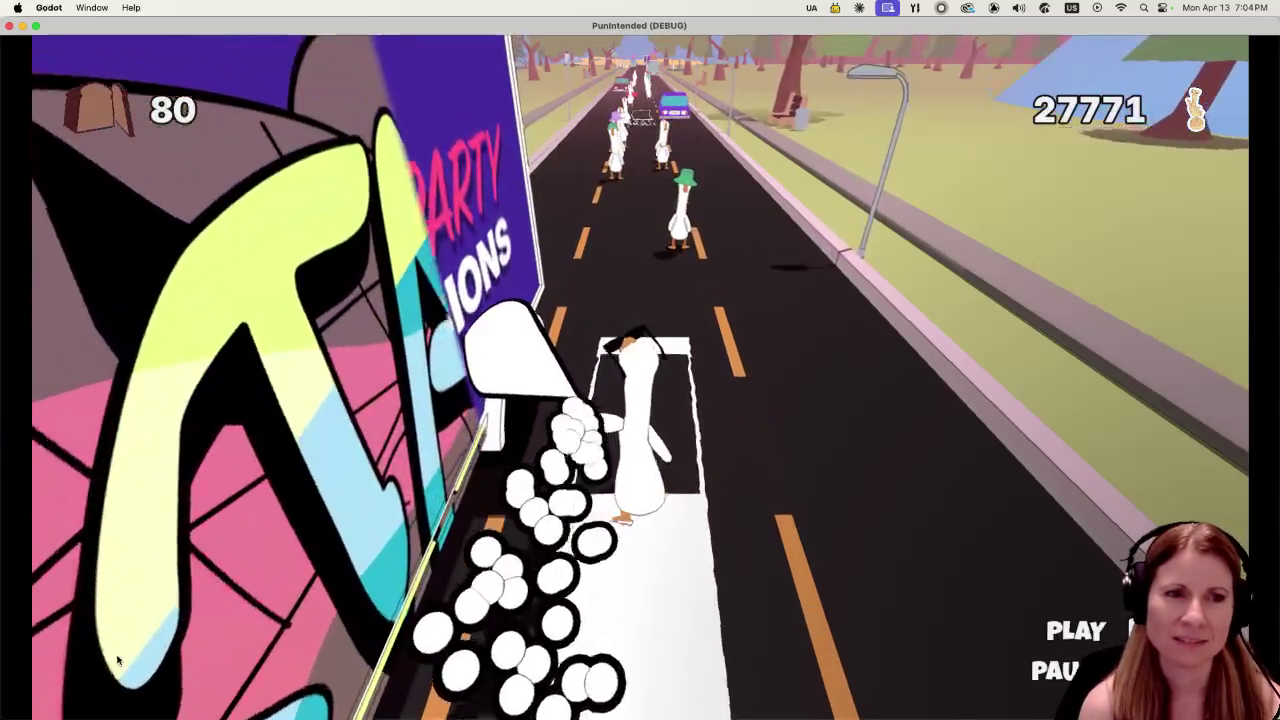
key(space)
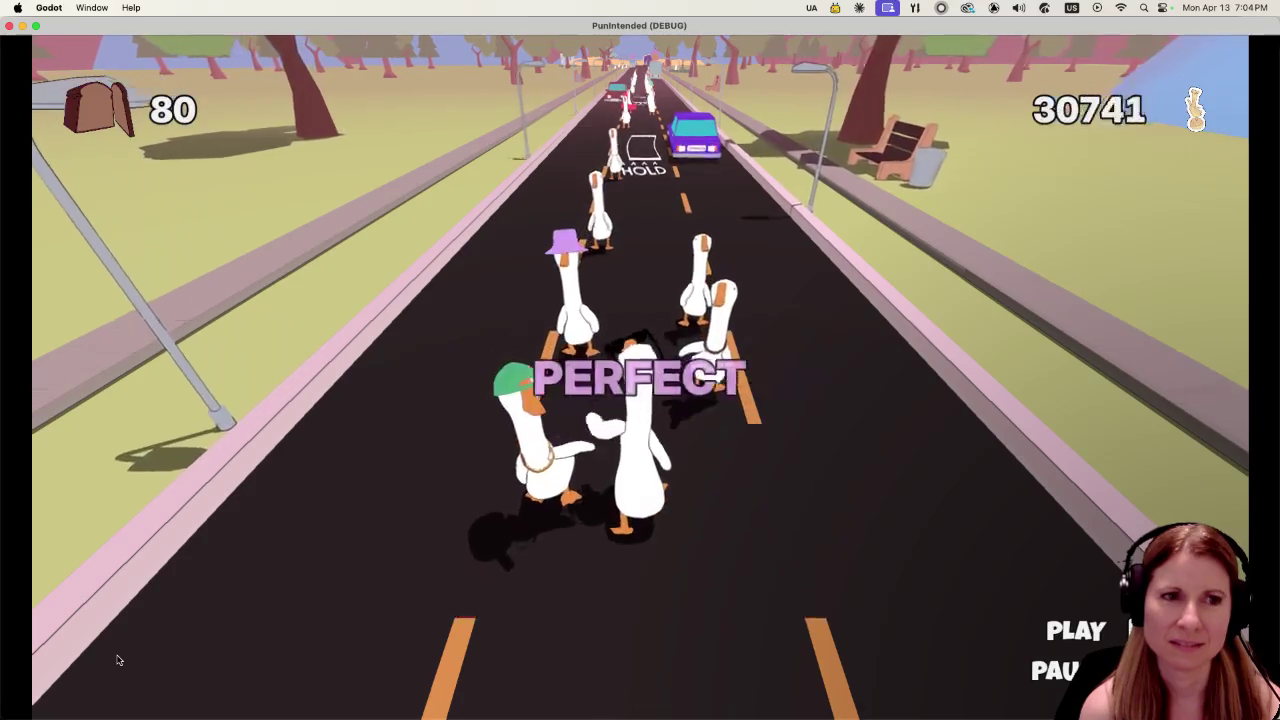
key(space)
key(space)
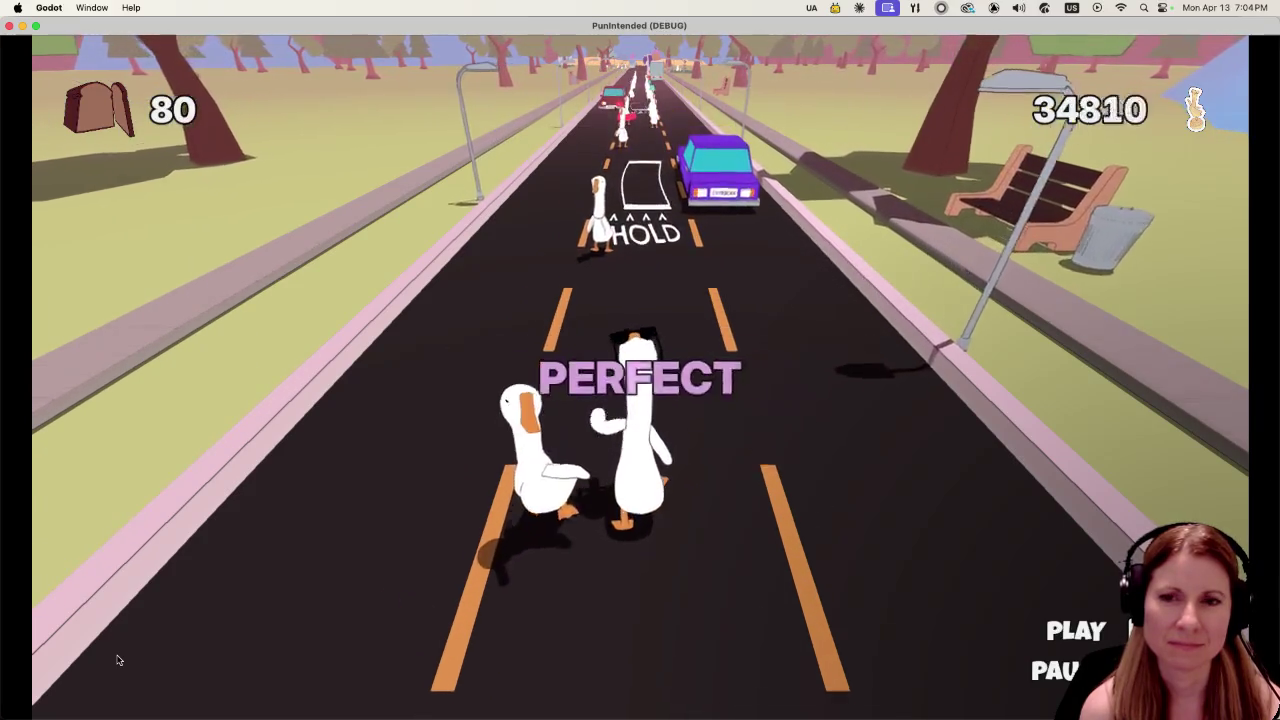
Hit and hold the HOLD pads and remaining goose beats, reaching a score of 65279.
key(space)
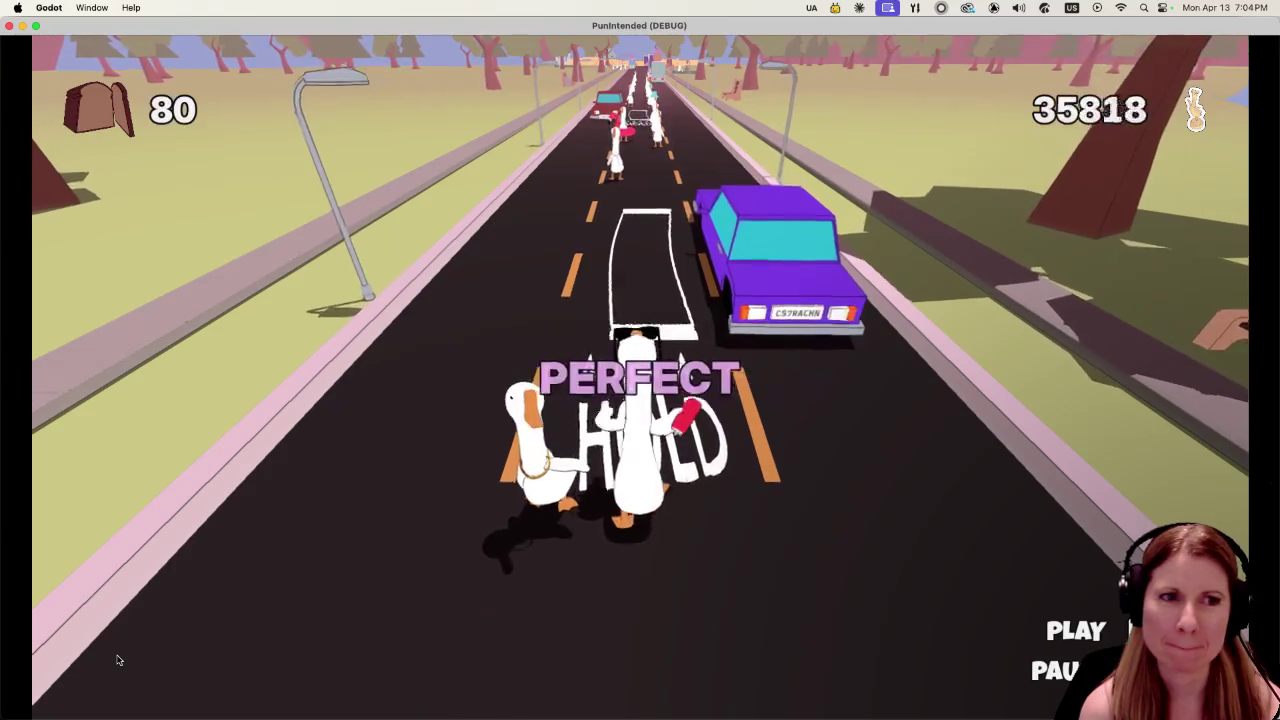
key(space)
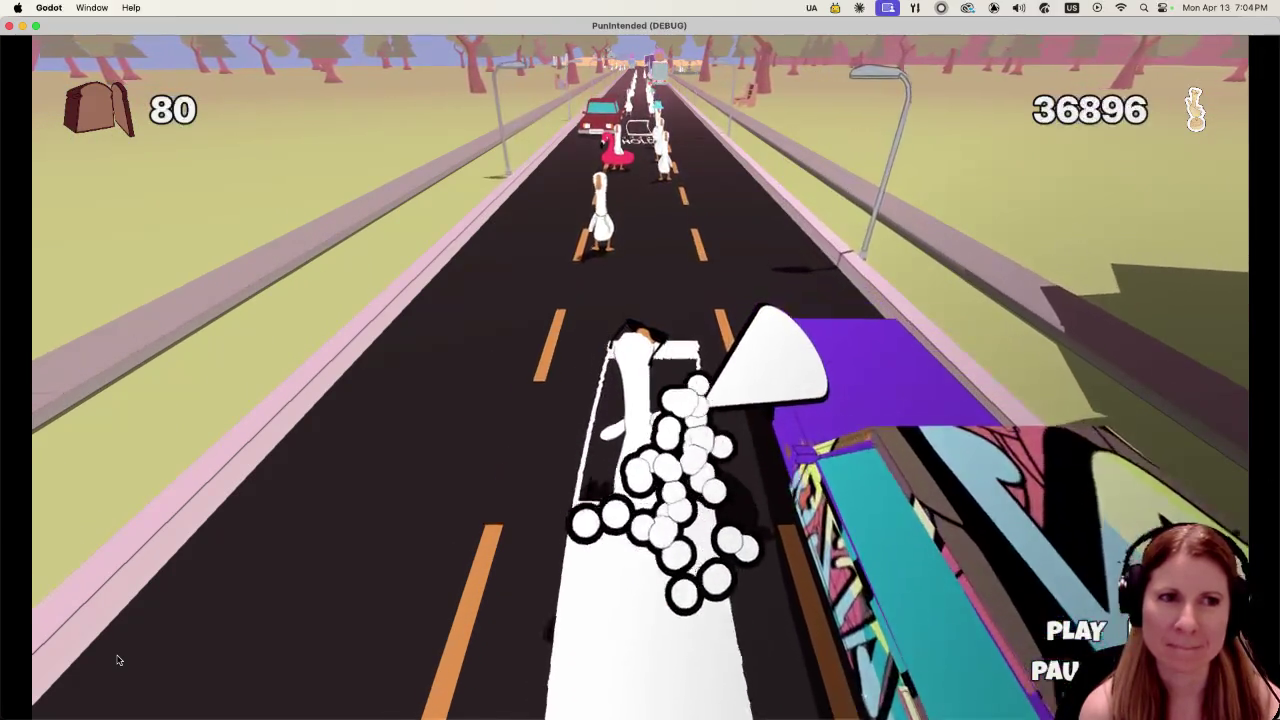
key(space)
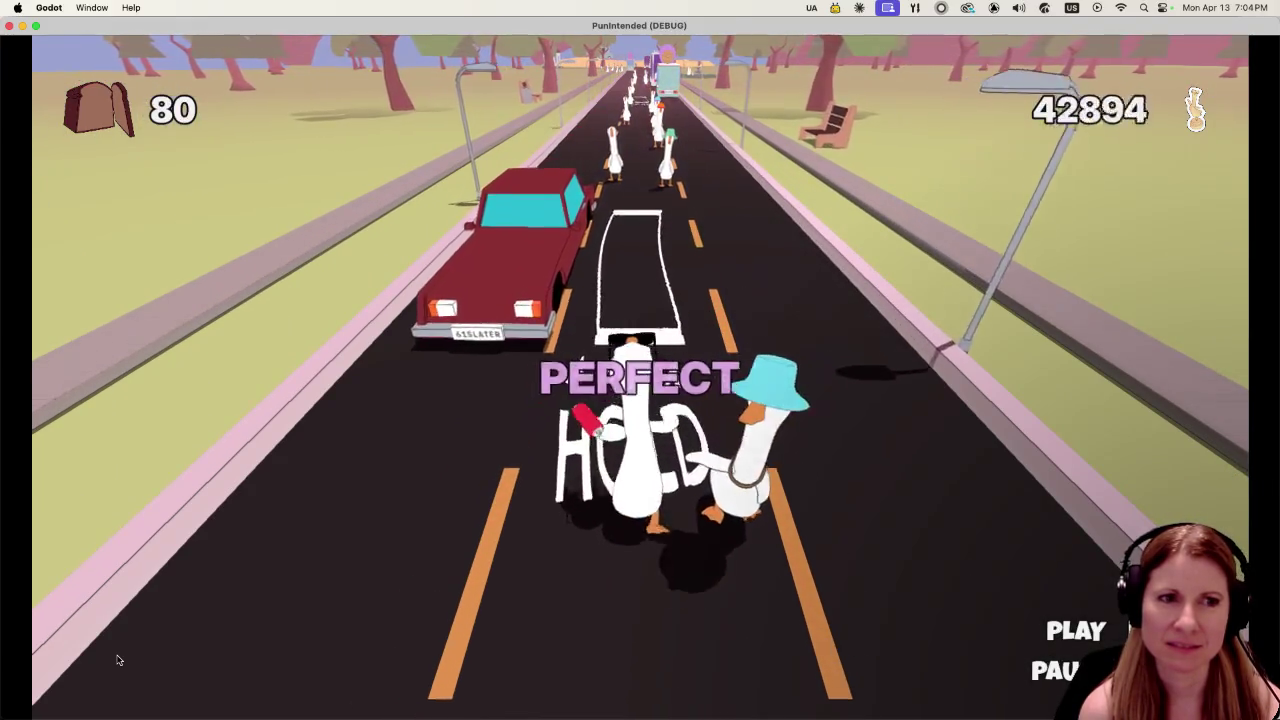
key(space)
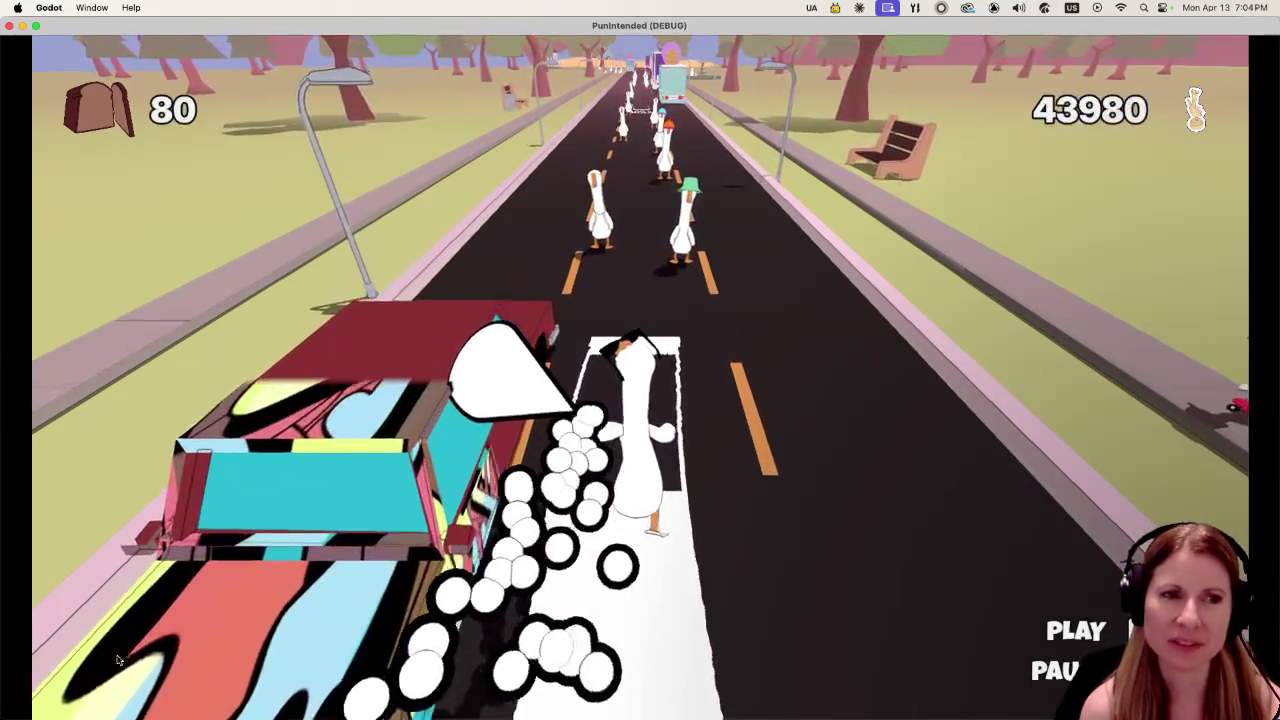
key(space)
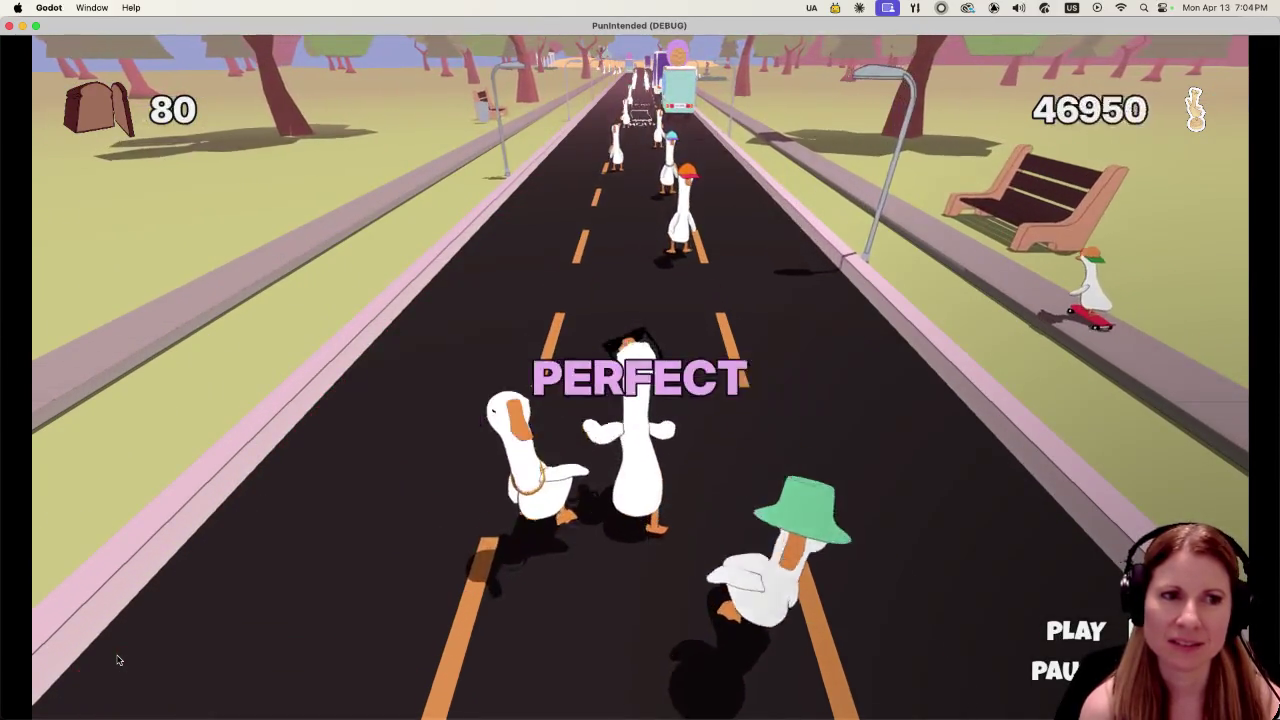
key(space)
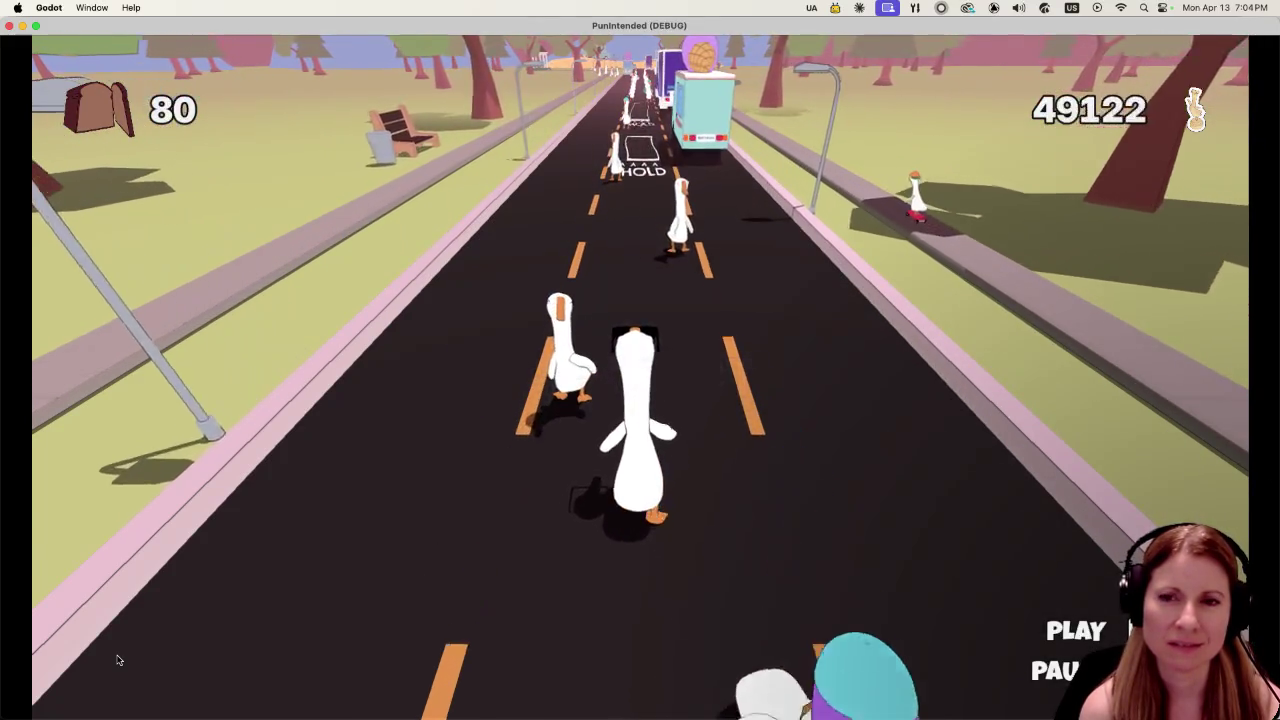
key(space)
key(space)
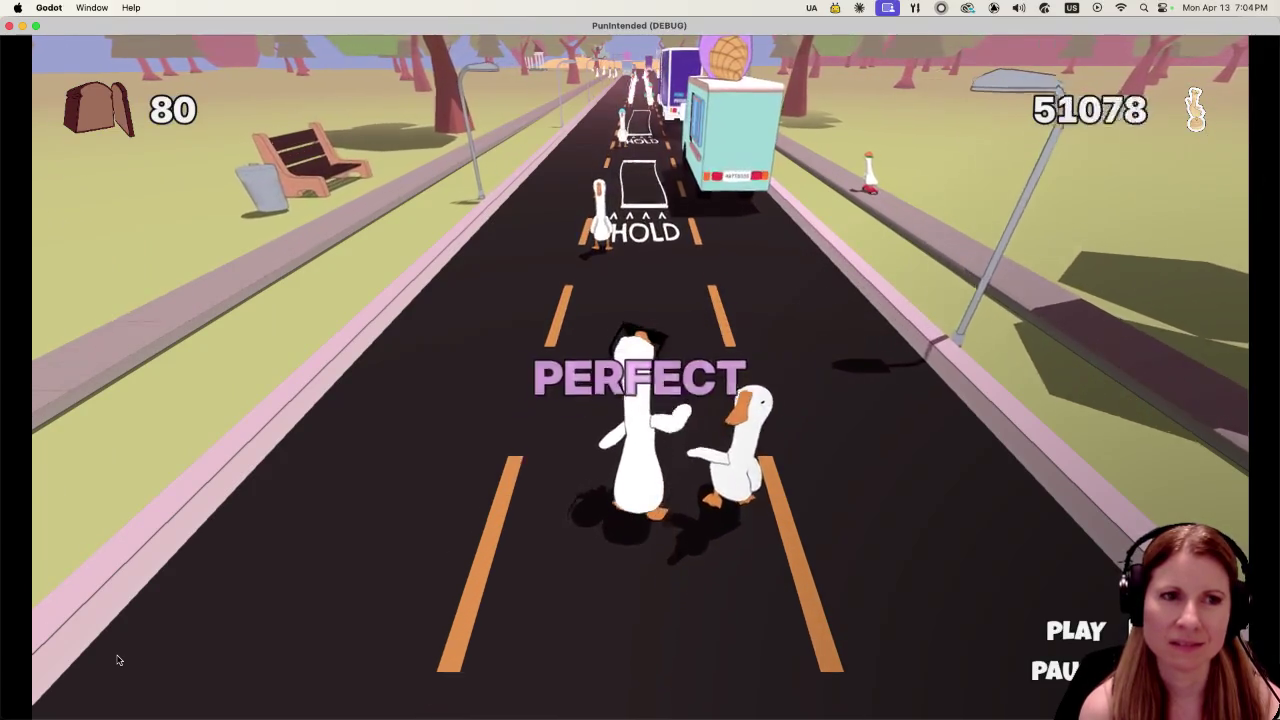
key(space)
key(space)
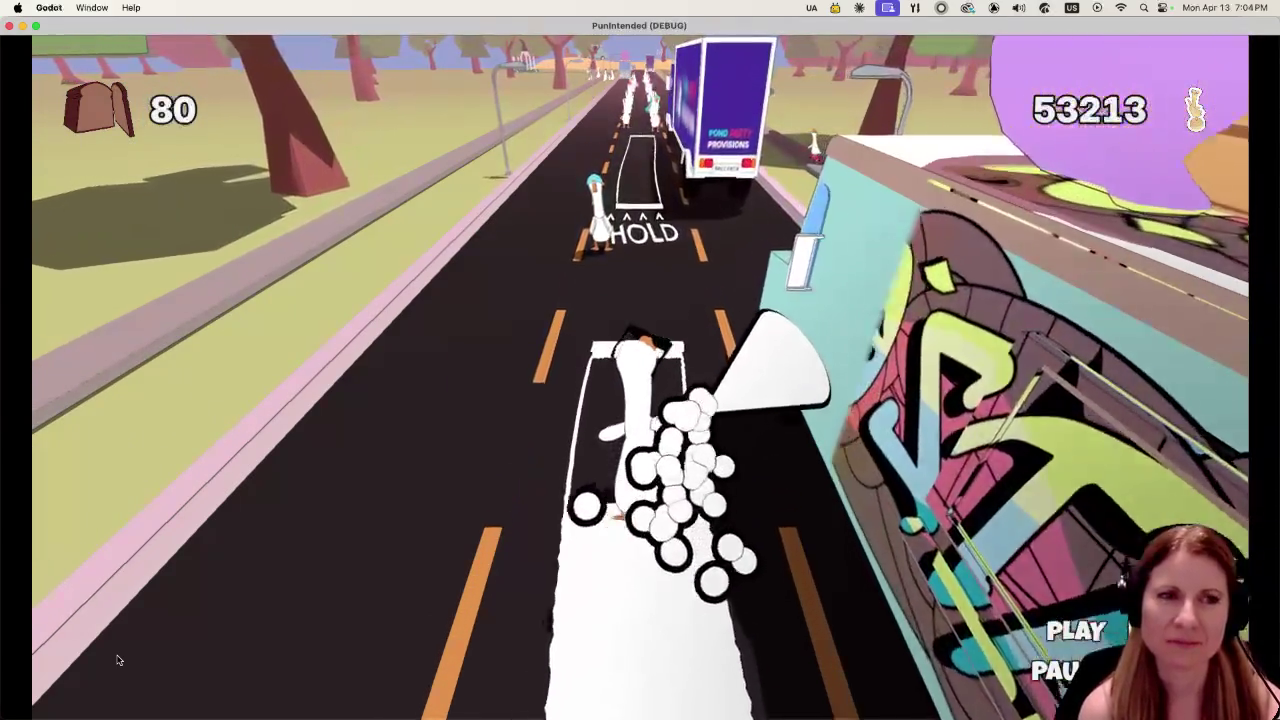
key(space)
key(space)
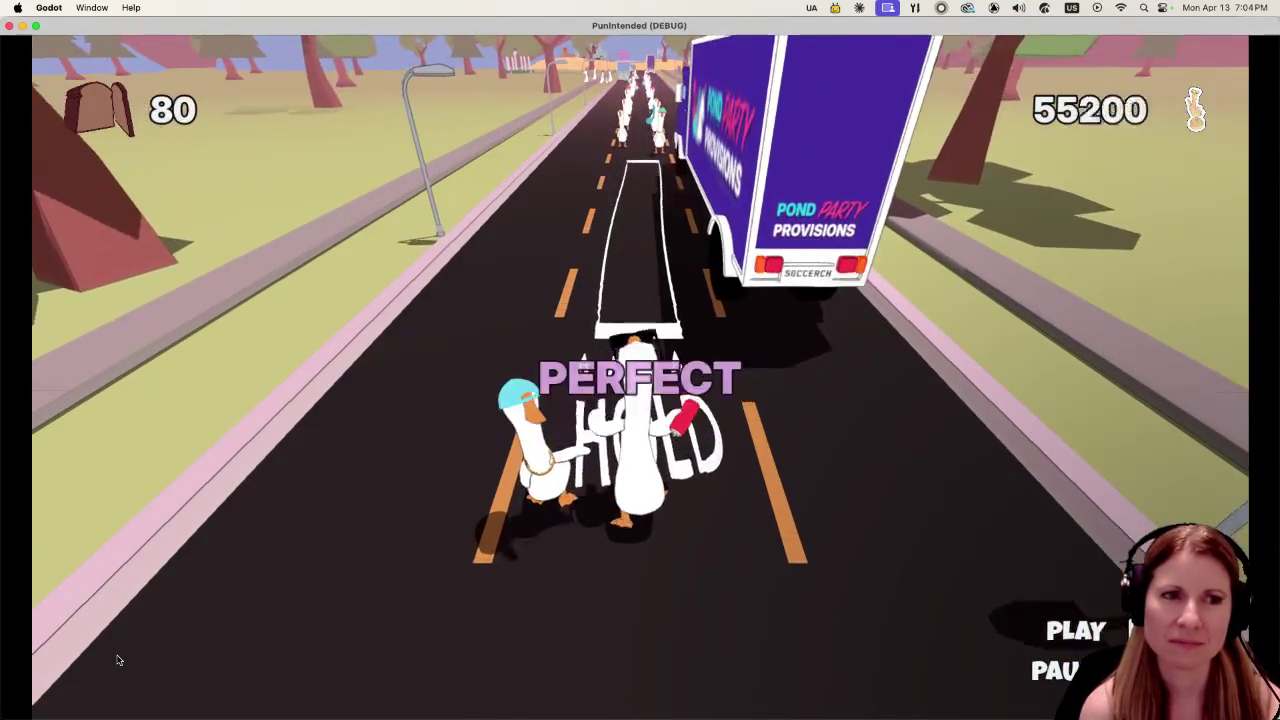
key(space)
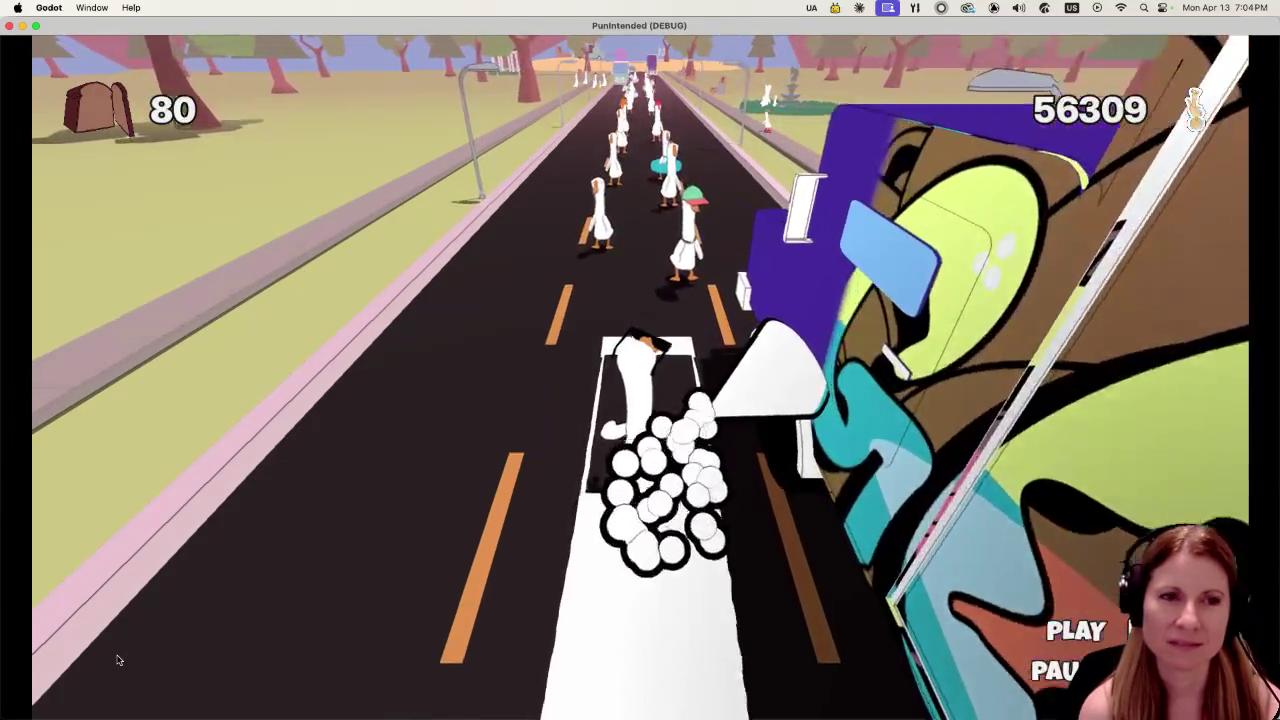
key(space)
key(space)
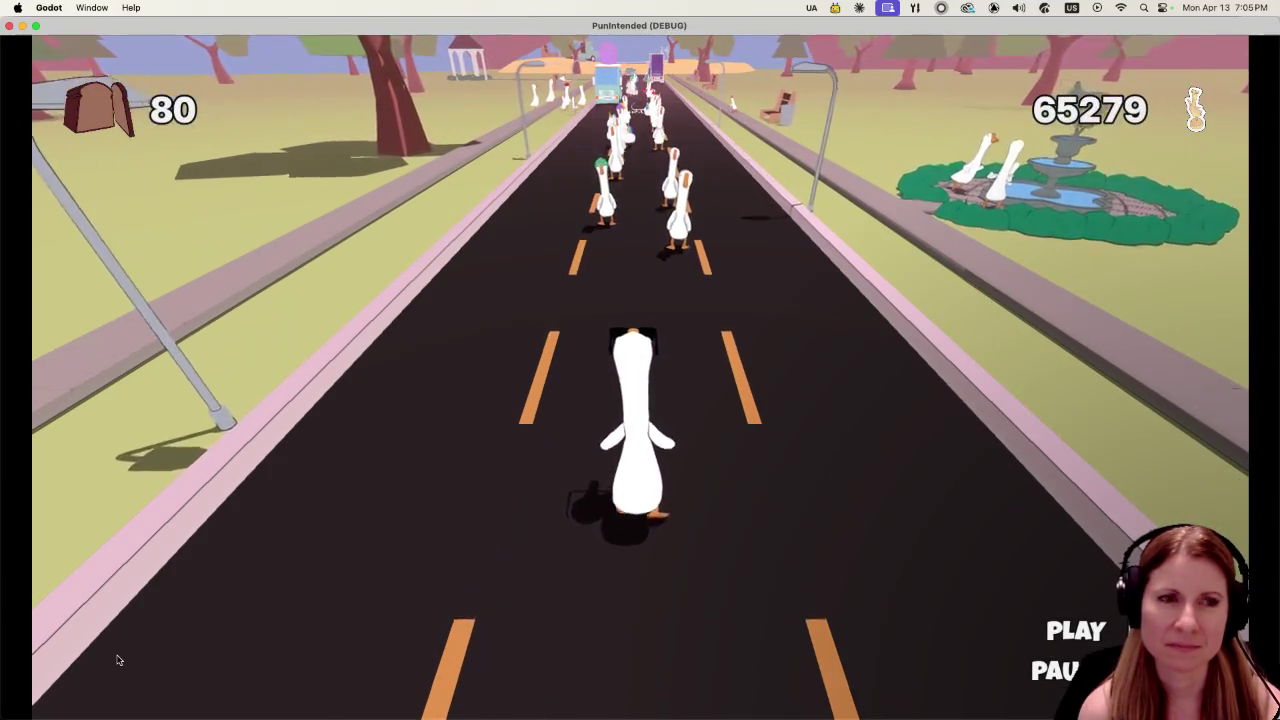
Hit the next beats in rhythm and hold the HOLD tile to spray-paint the truck.
key(space)
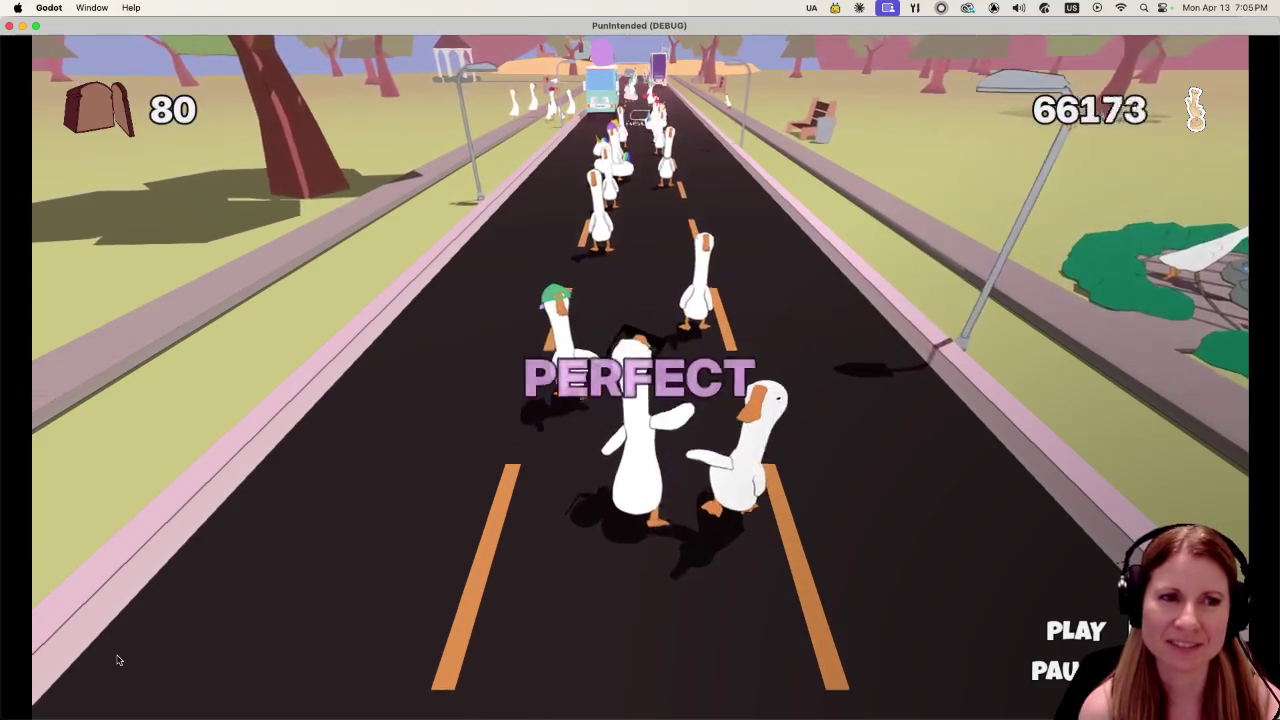
key(space)
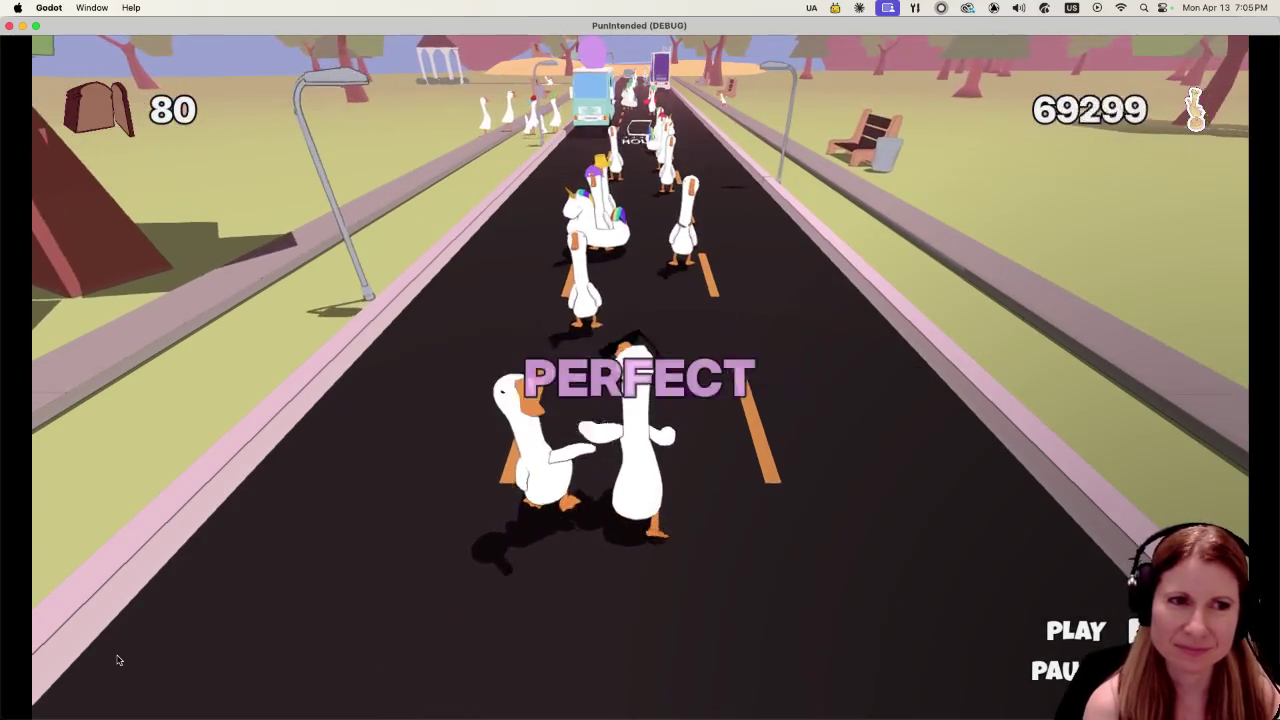
key(space)
key(space)
key(space)
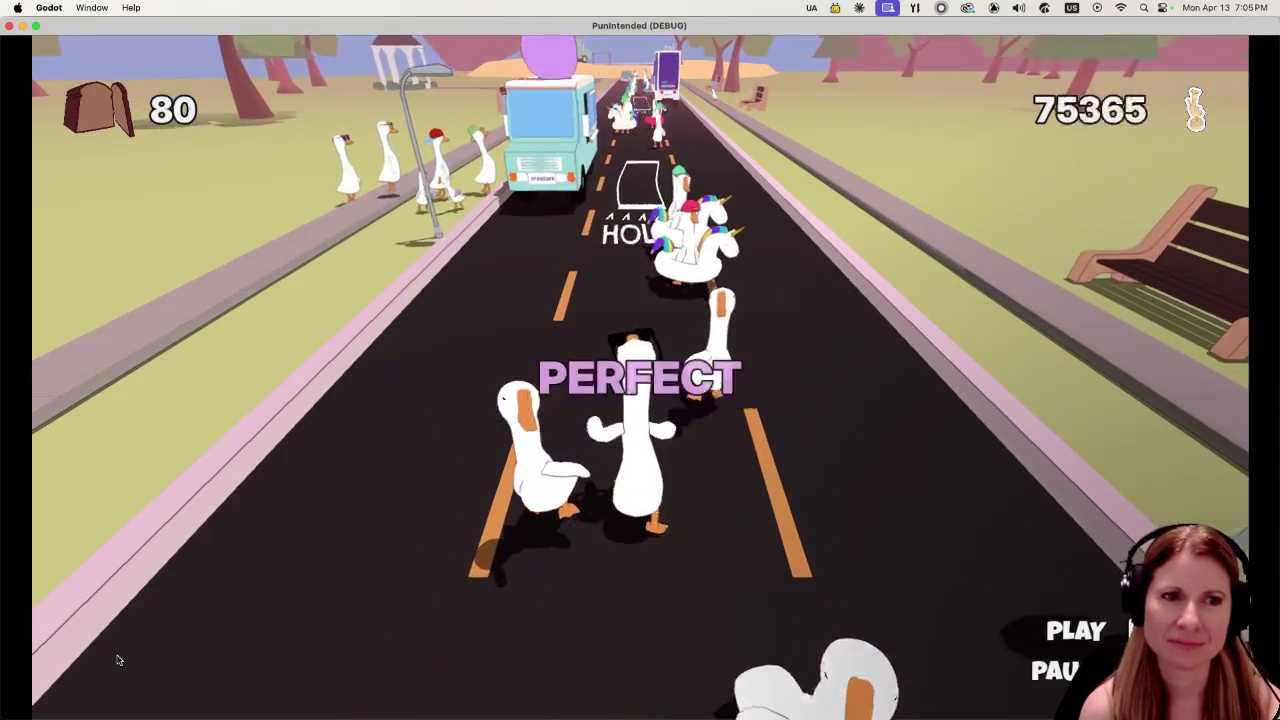
key(space)
key(space)
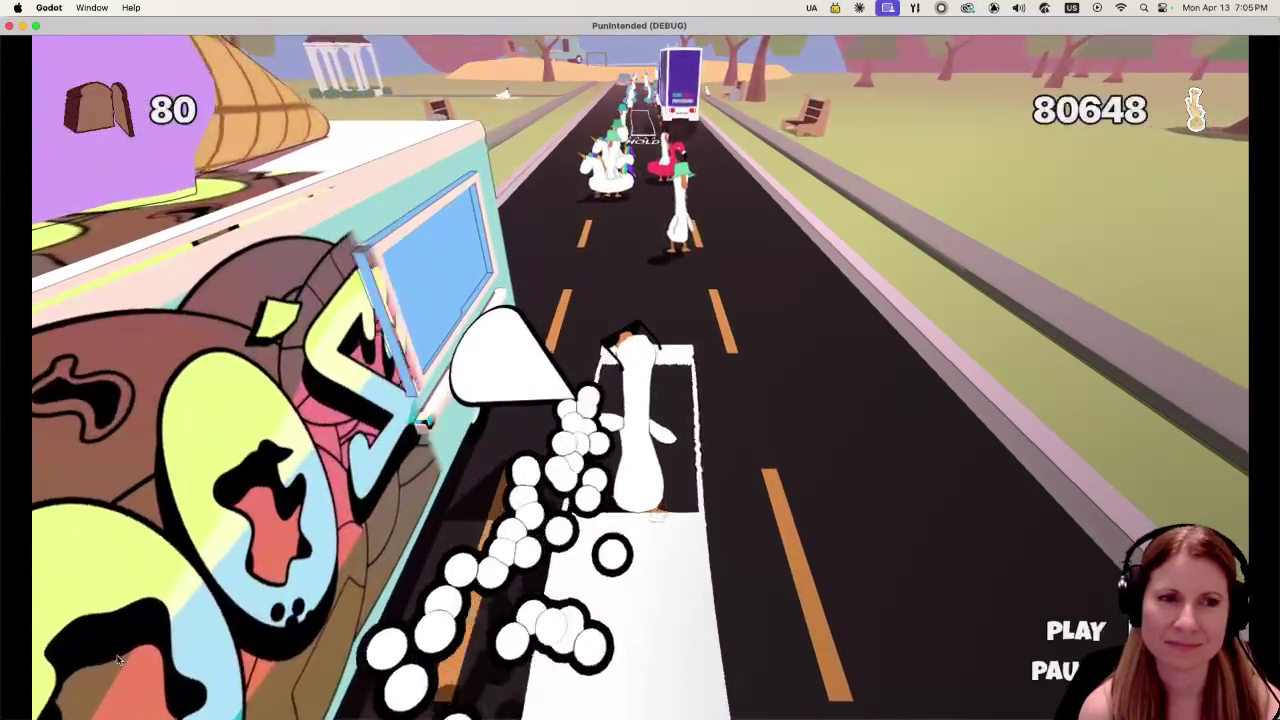
key(space)
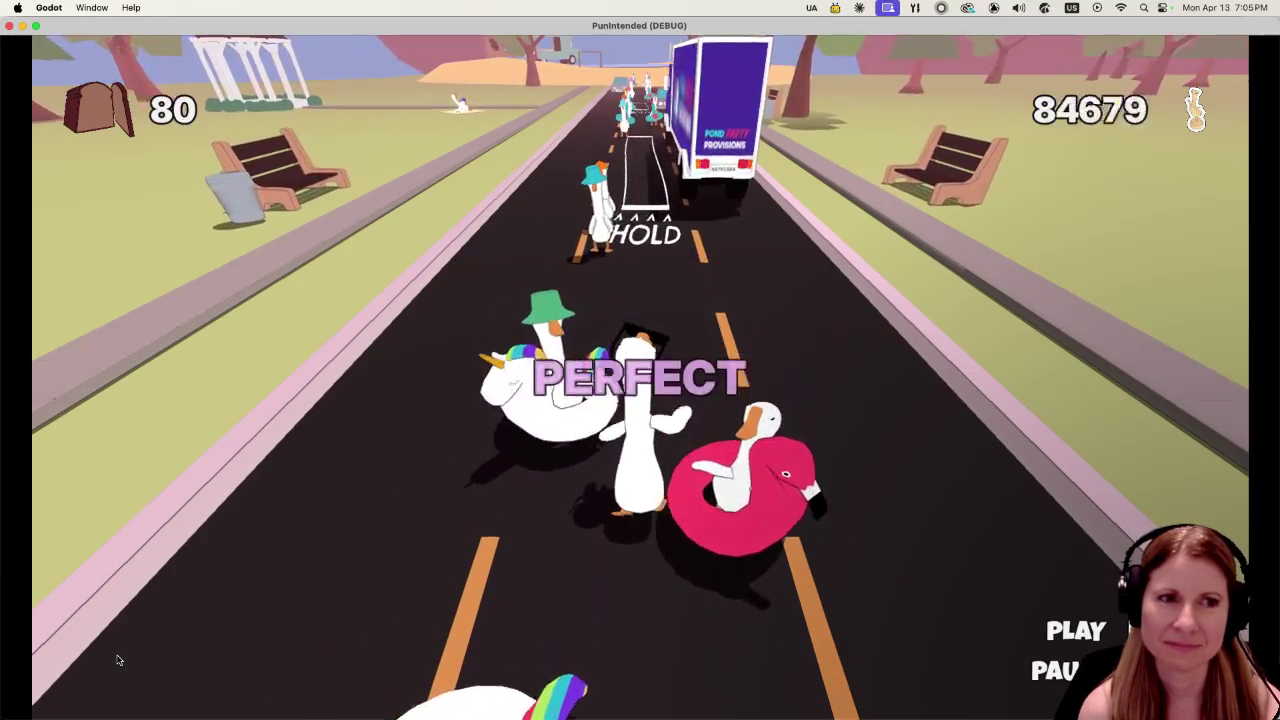
key(space)
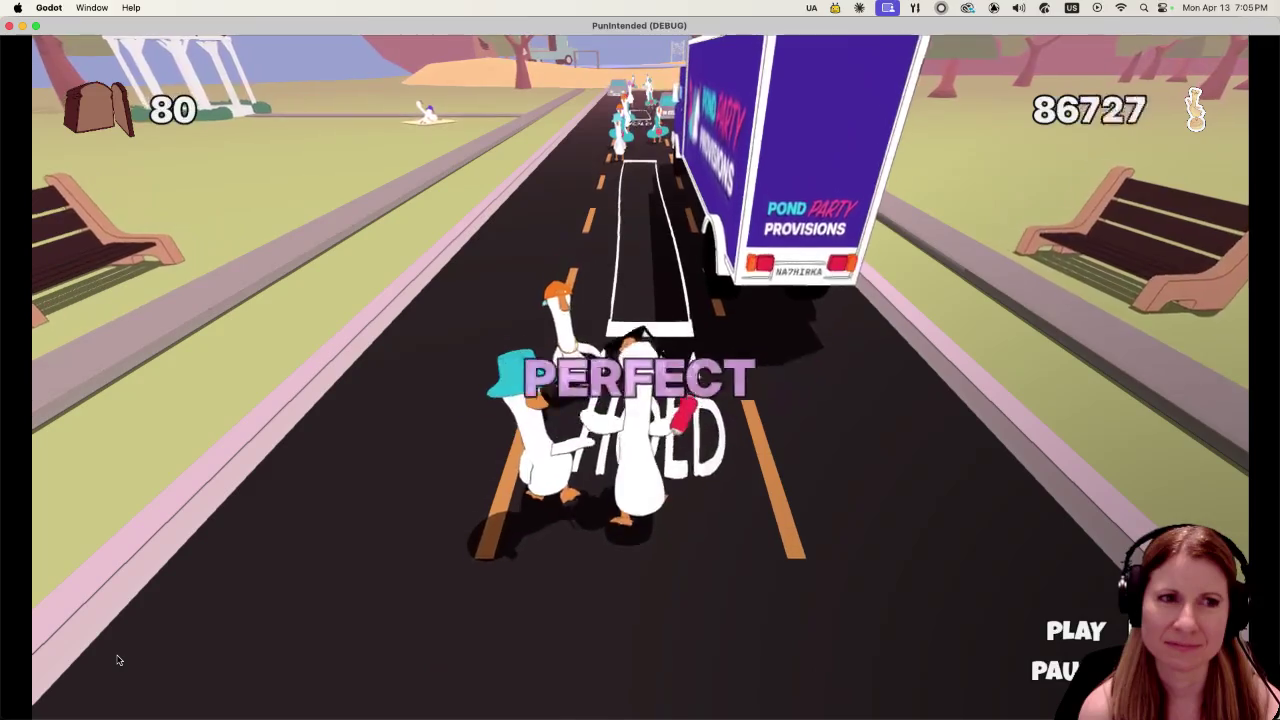
key(space)
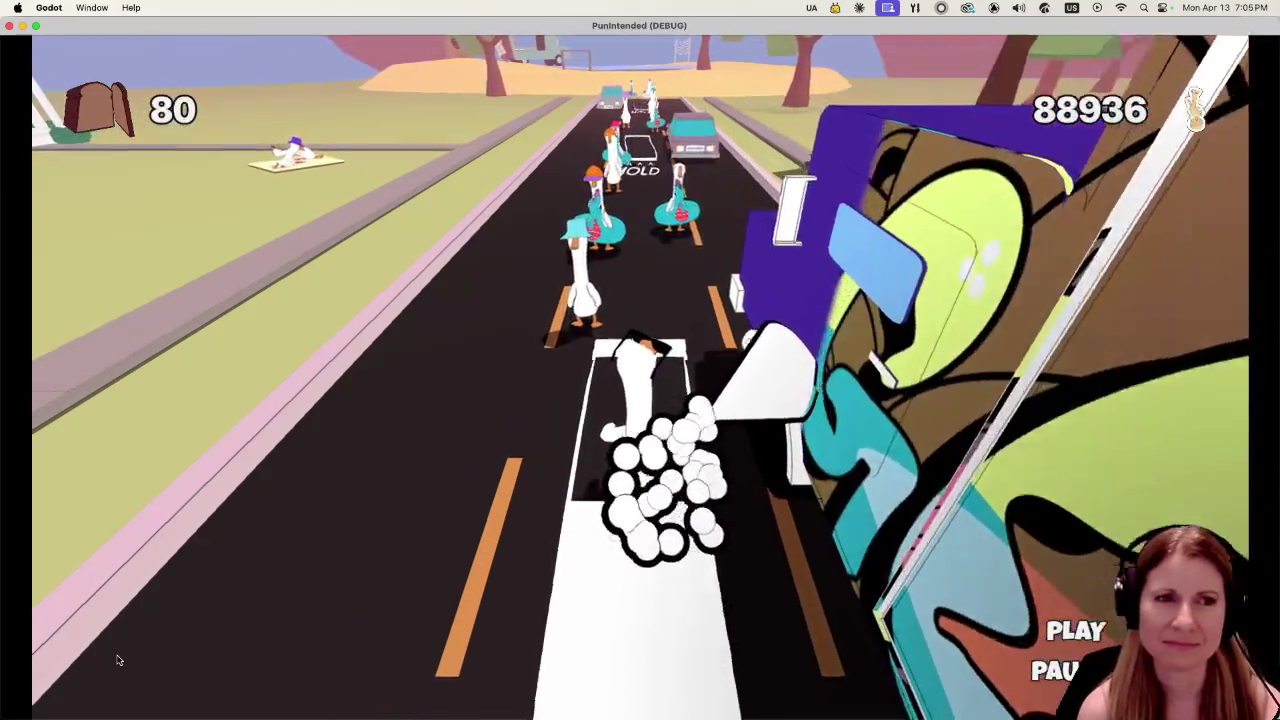
Hit the final run of beats and HOLD pad to finish the road at 105760 points.
key(space)
key(space)
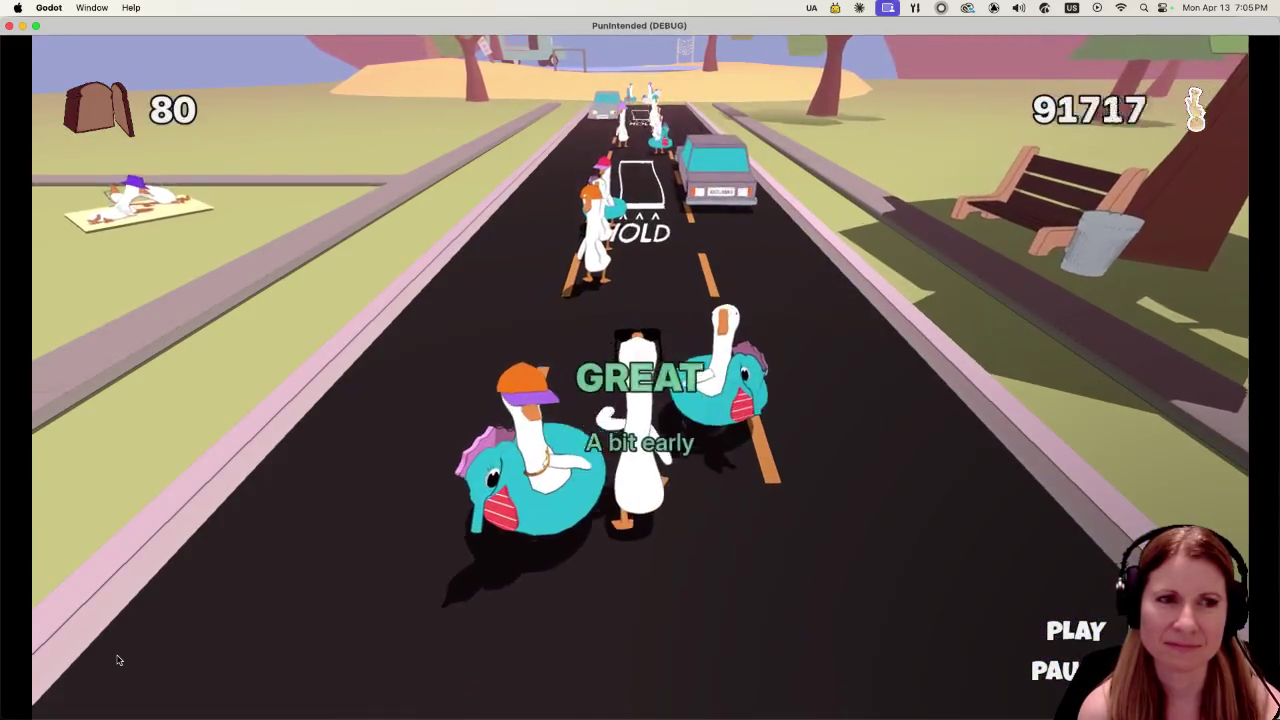
key(space)
key(space)
key(space)
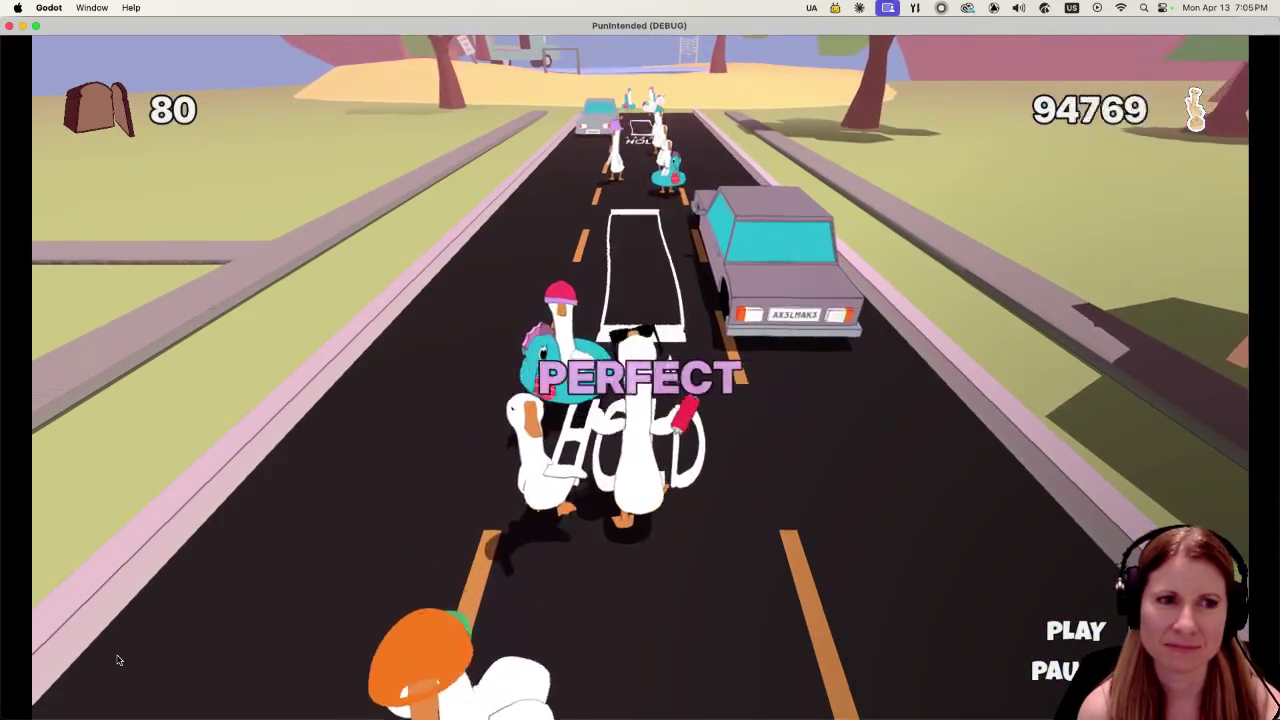
key(space)
key(space)
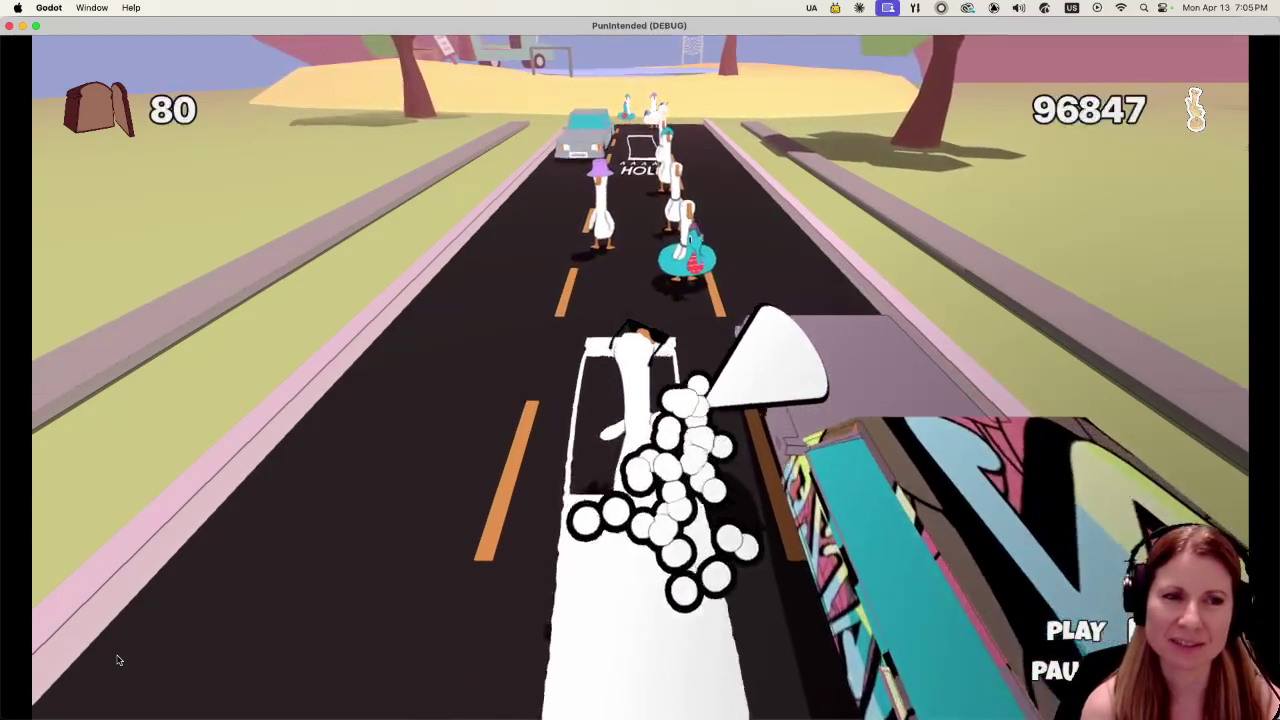
key(space)
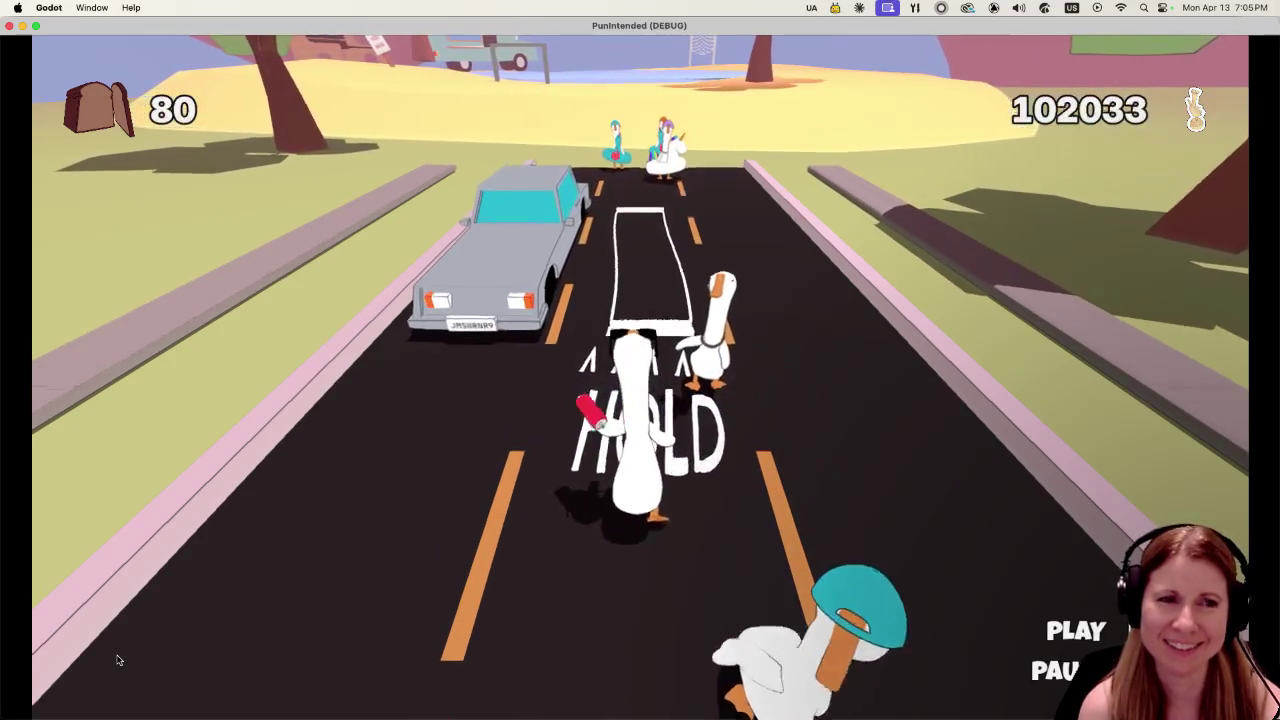
key(space)
key(space)
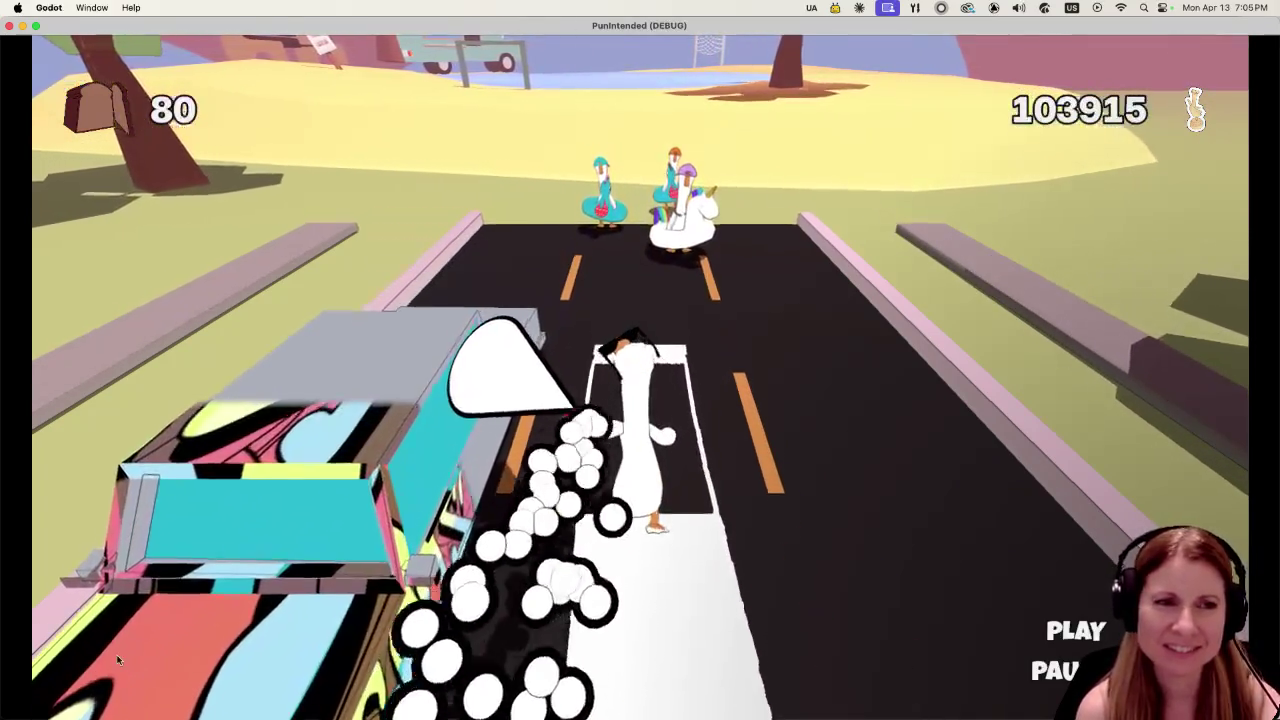
key(space)
key(space)
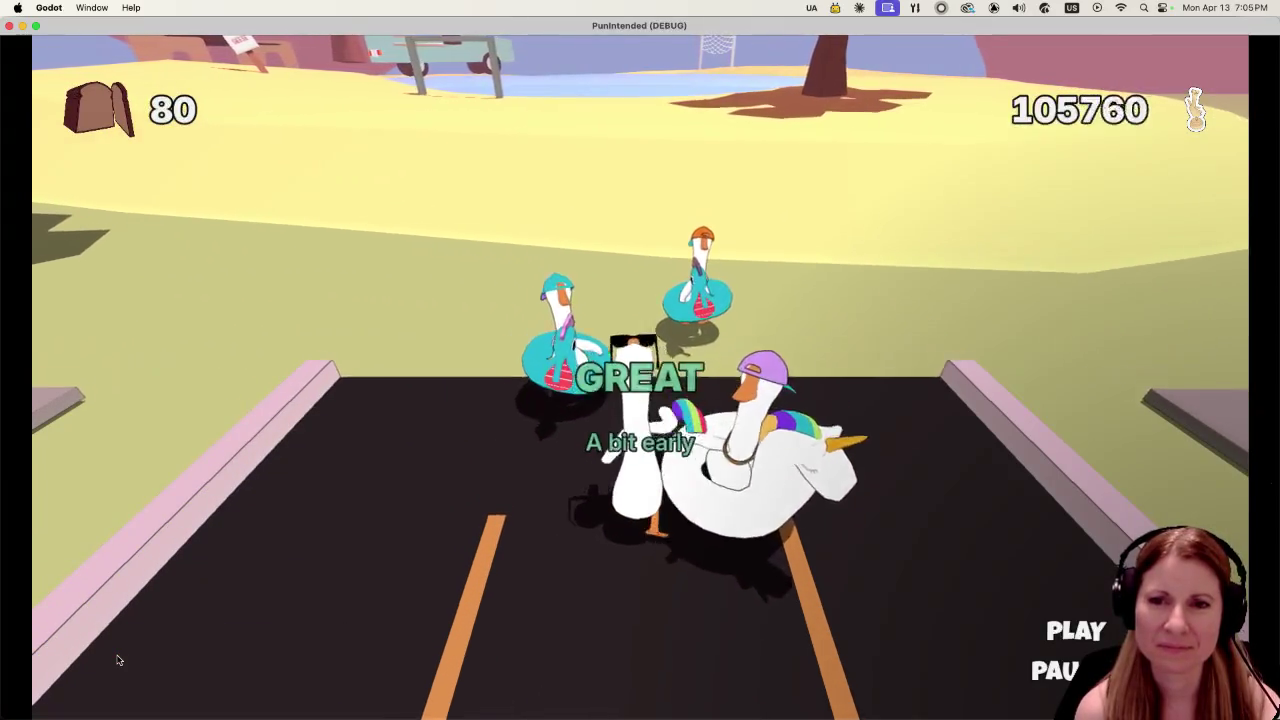
key(space)
key(space)
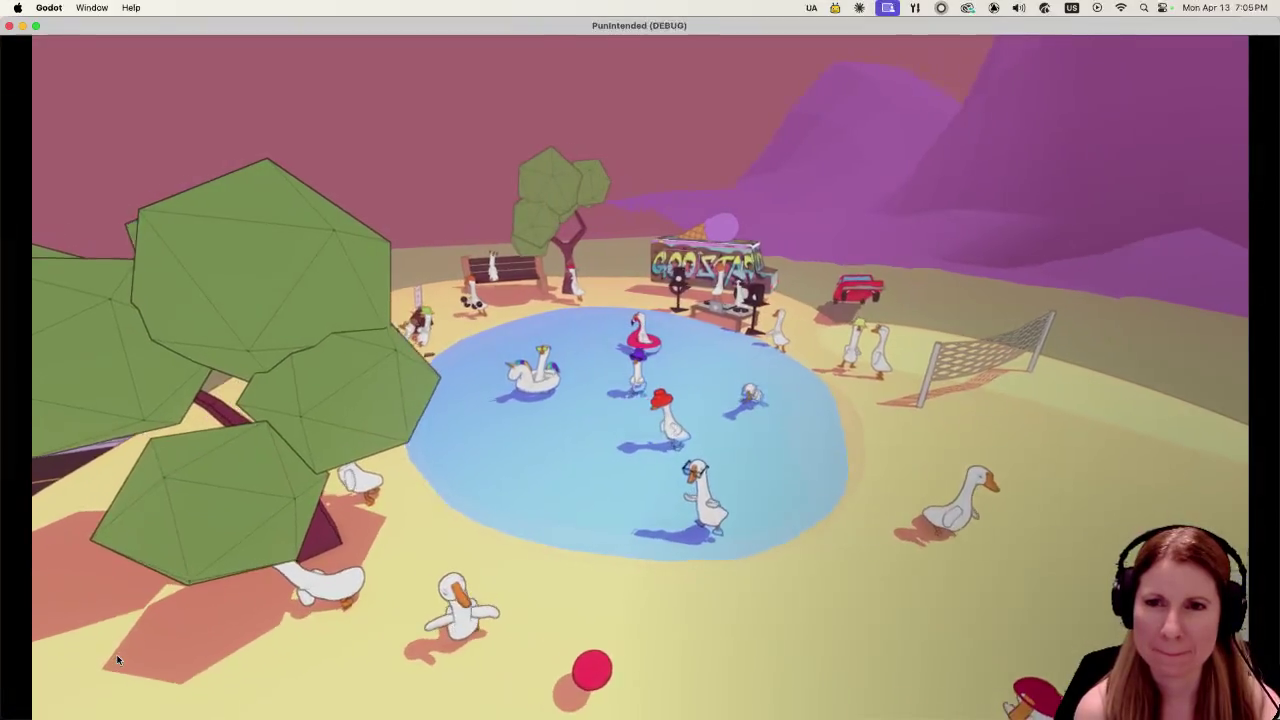
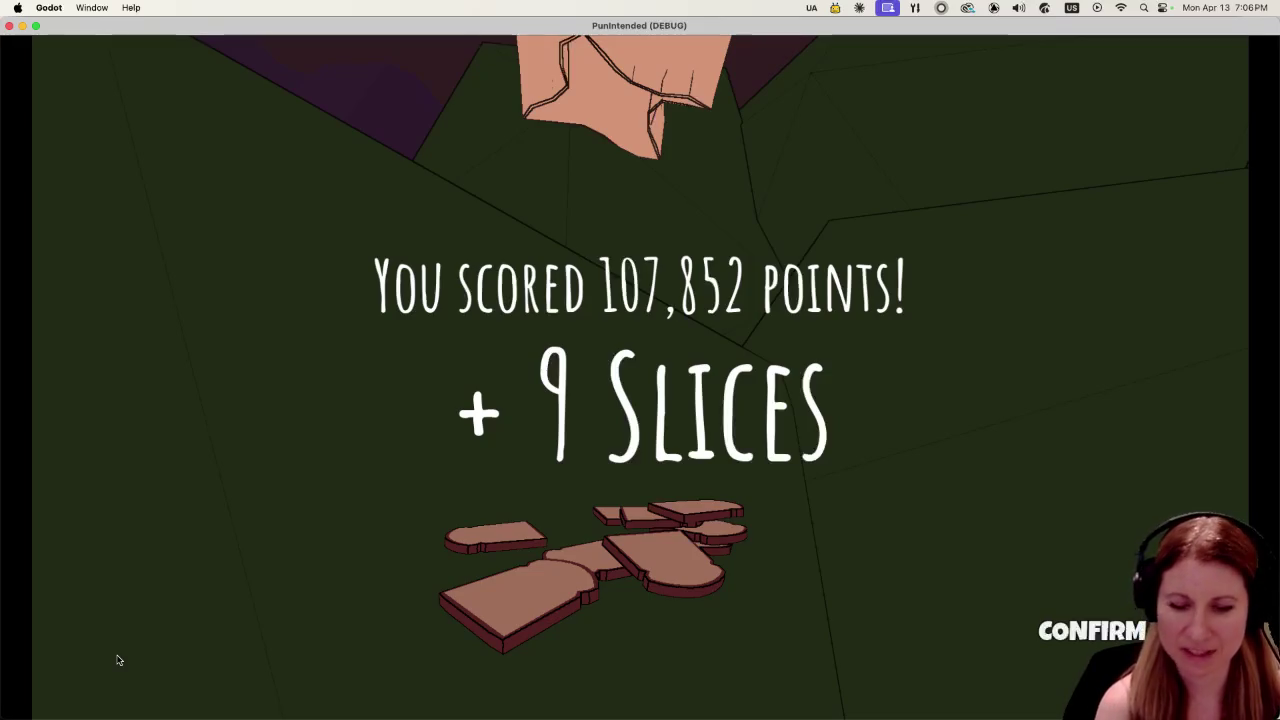
Dismiss the score screen and scroll through the Leaderboard rankings to the bottom.
key(Return)
key(Down)
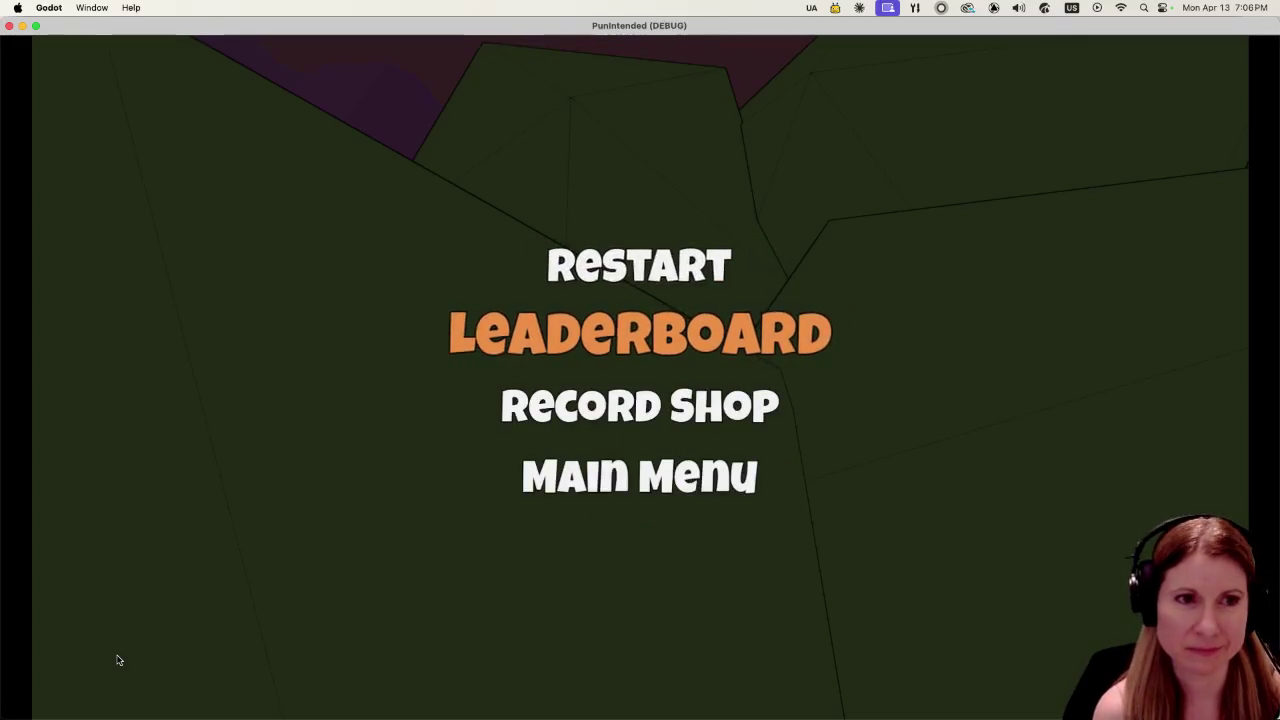
key(Return)
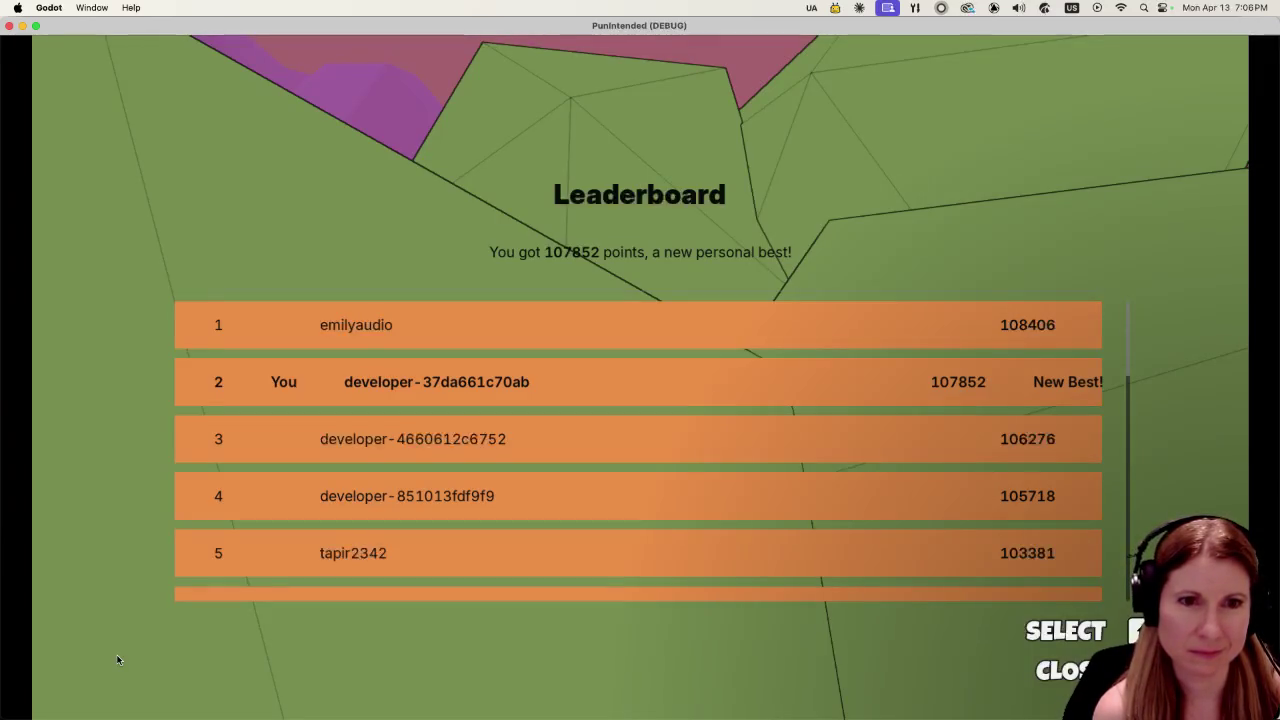
key(Down)
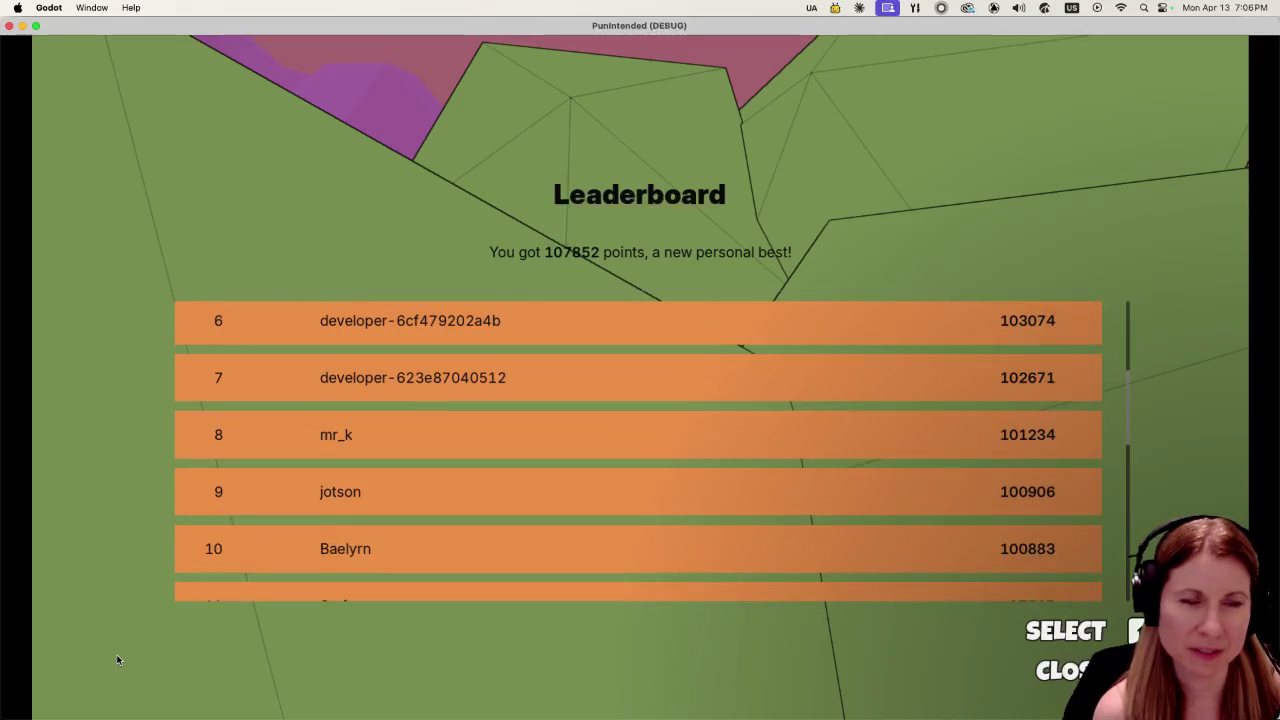
key(Down)
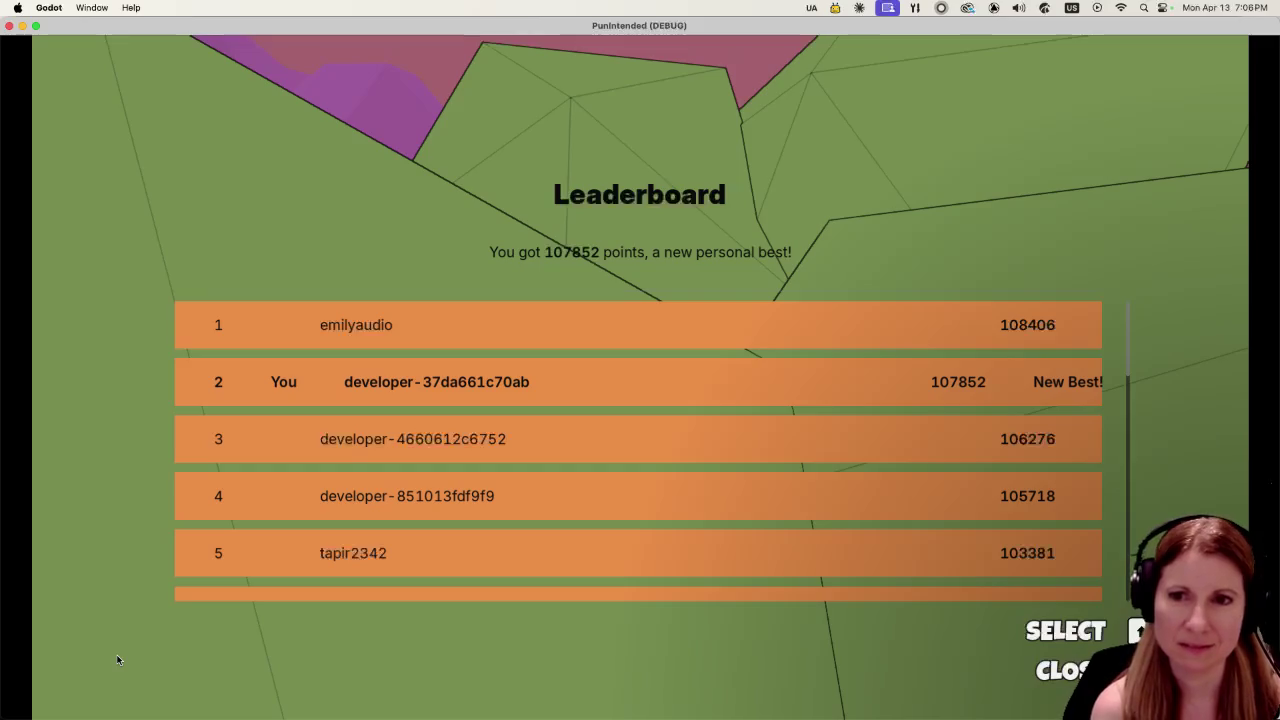
Close the leaderboard and load the Record Shop from the post-game menu.
key(Escape)
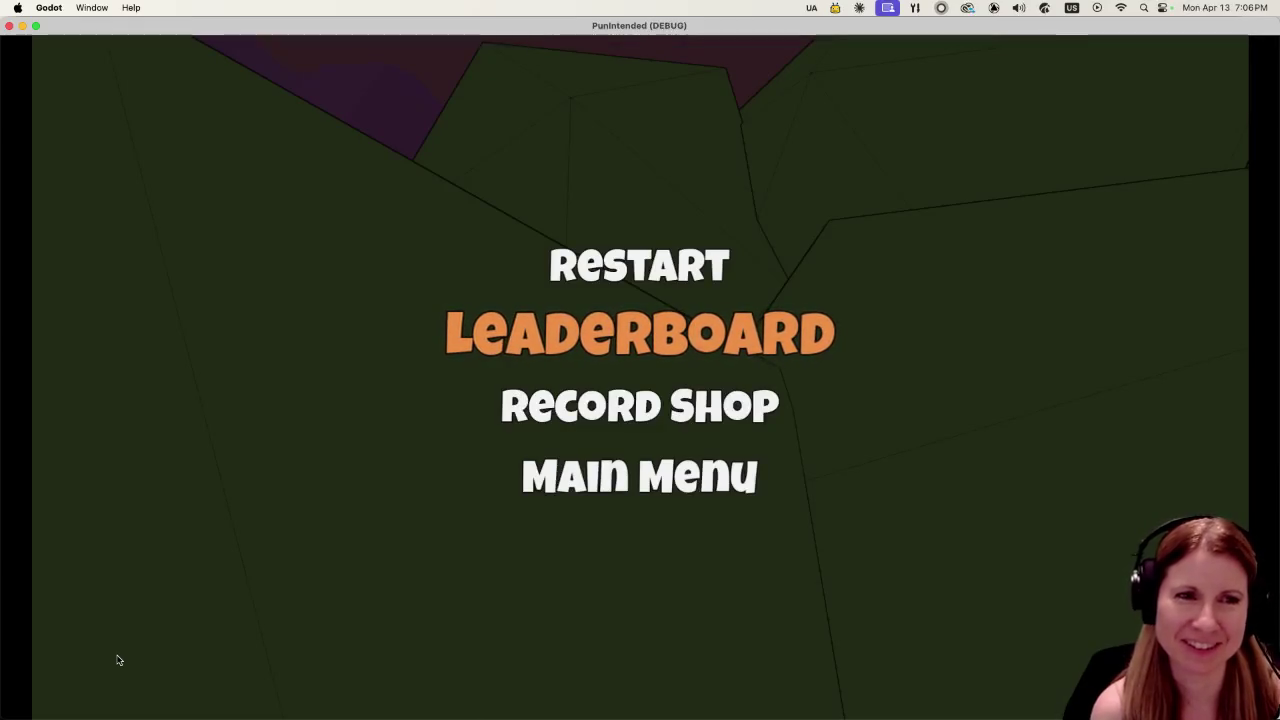
key(Up)
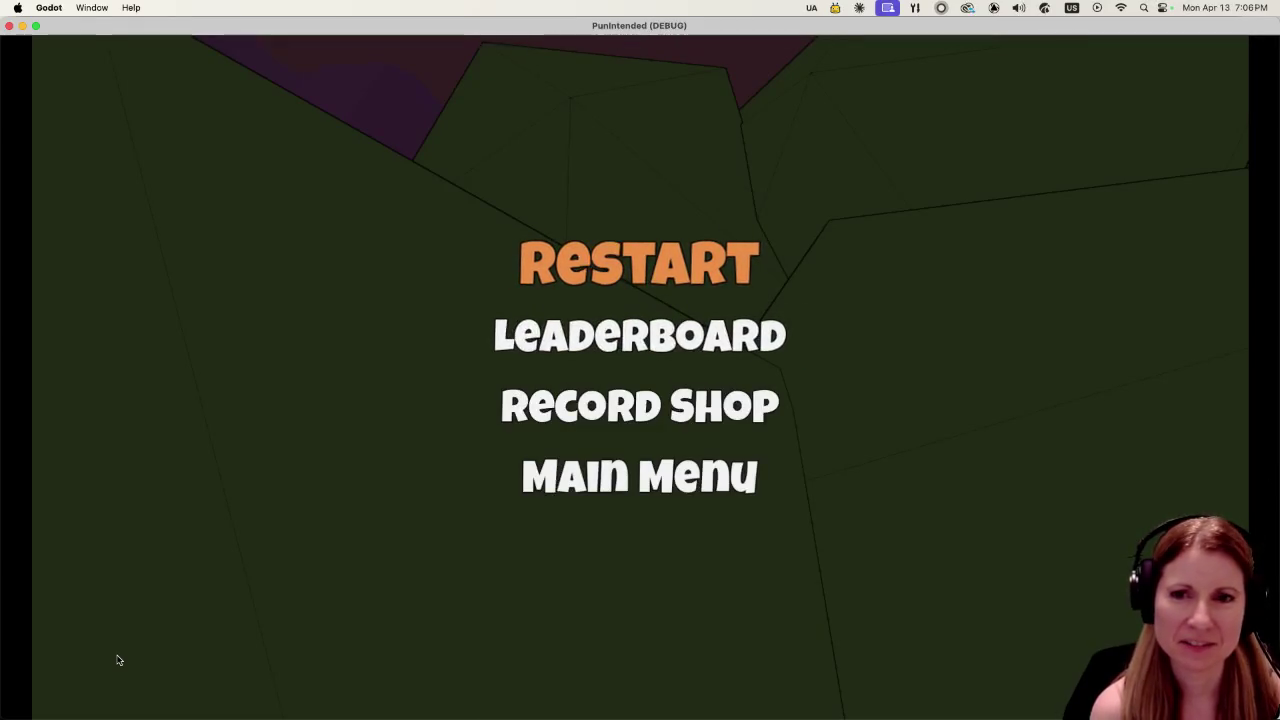
key(Down)
key(Down)
key(Return)
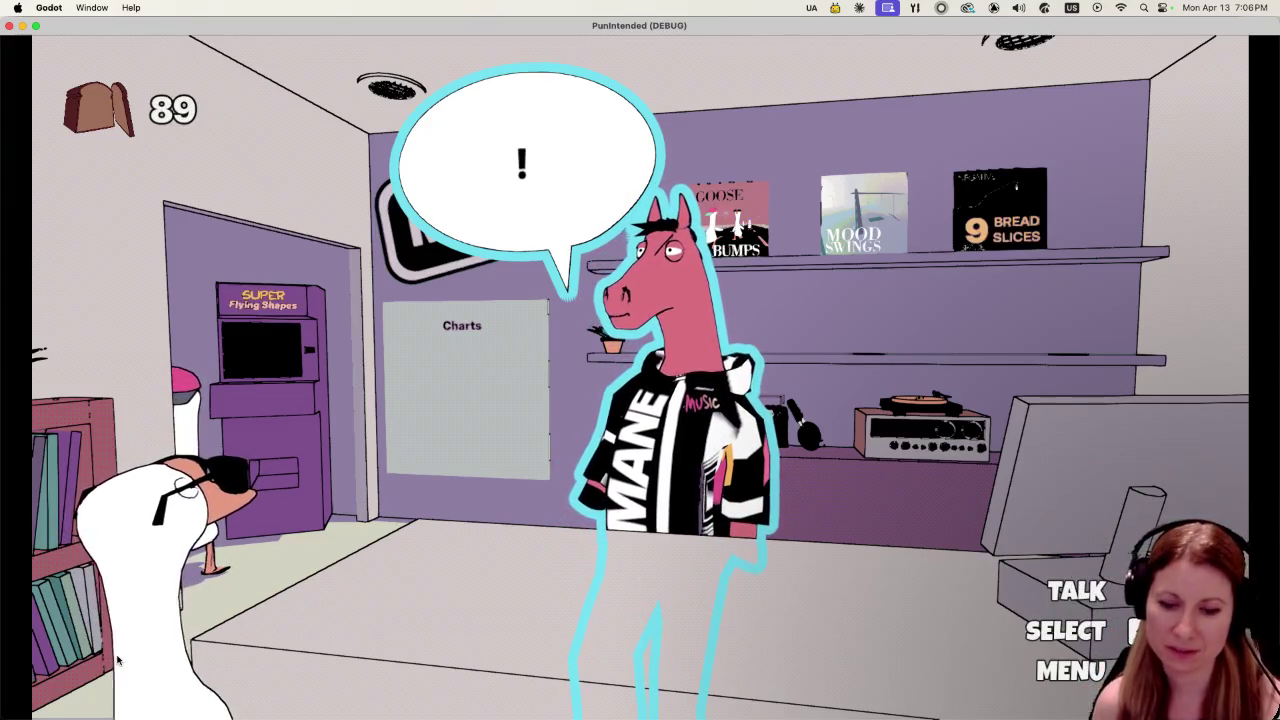
Visit the Super Flying Shapes arcade, return to the shop, then quit the game to the editor.
key(Left)
key(Left)
key(Return)
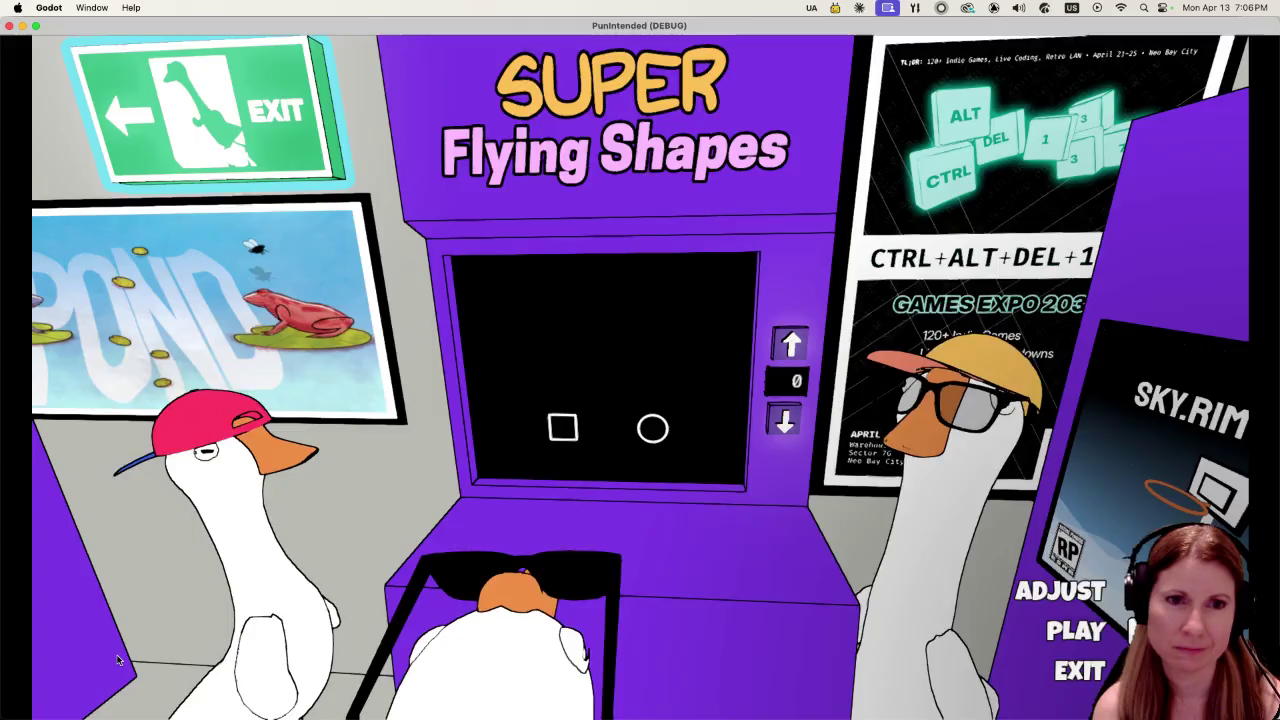
key(Escape)
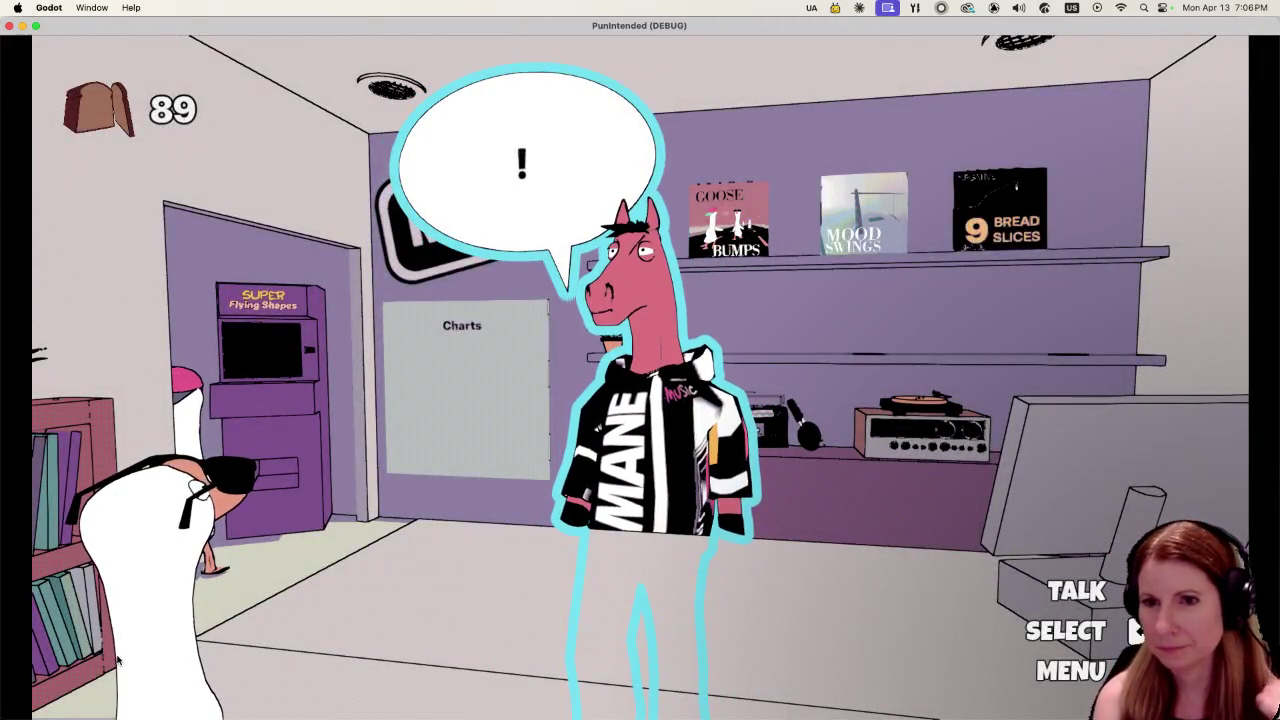
key(super+q)
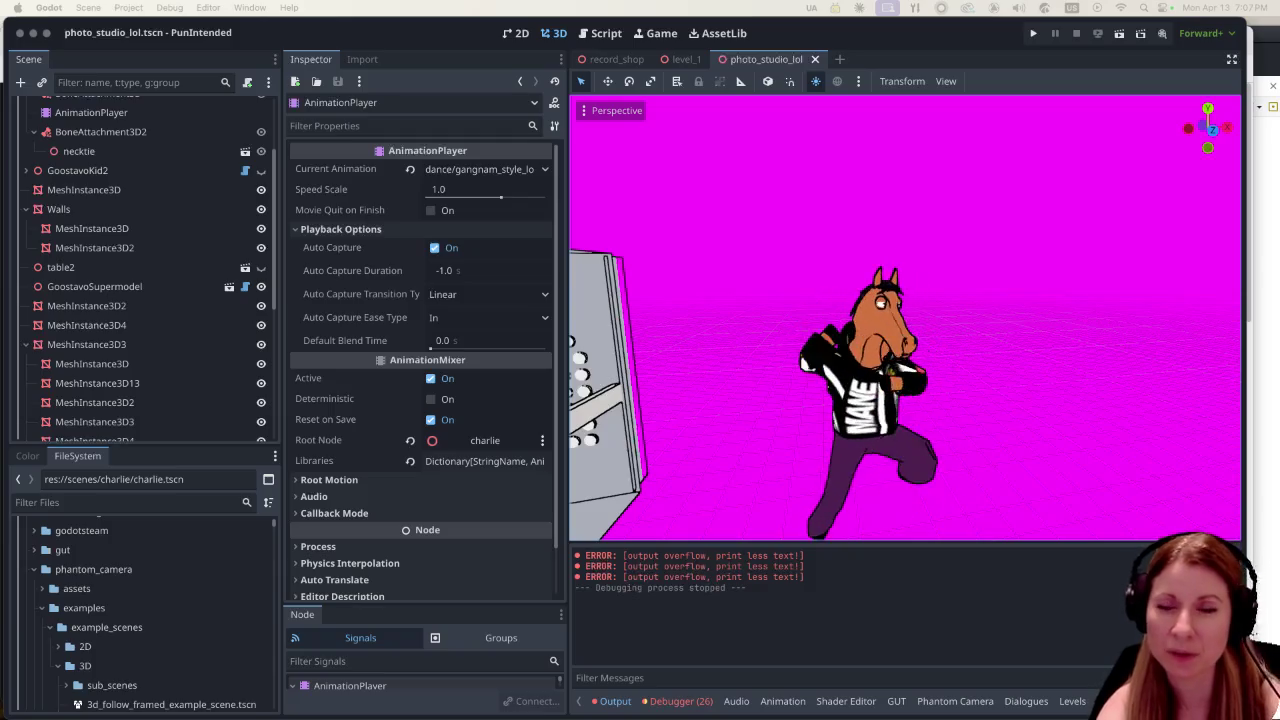
Select Charlie's AnimationPlayer and play the dance/guitar_playing2_looped animation.
scroll(192, 419, down, 5)
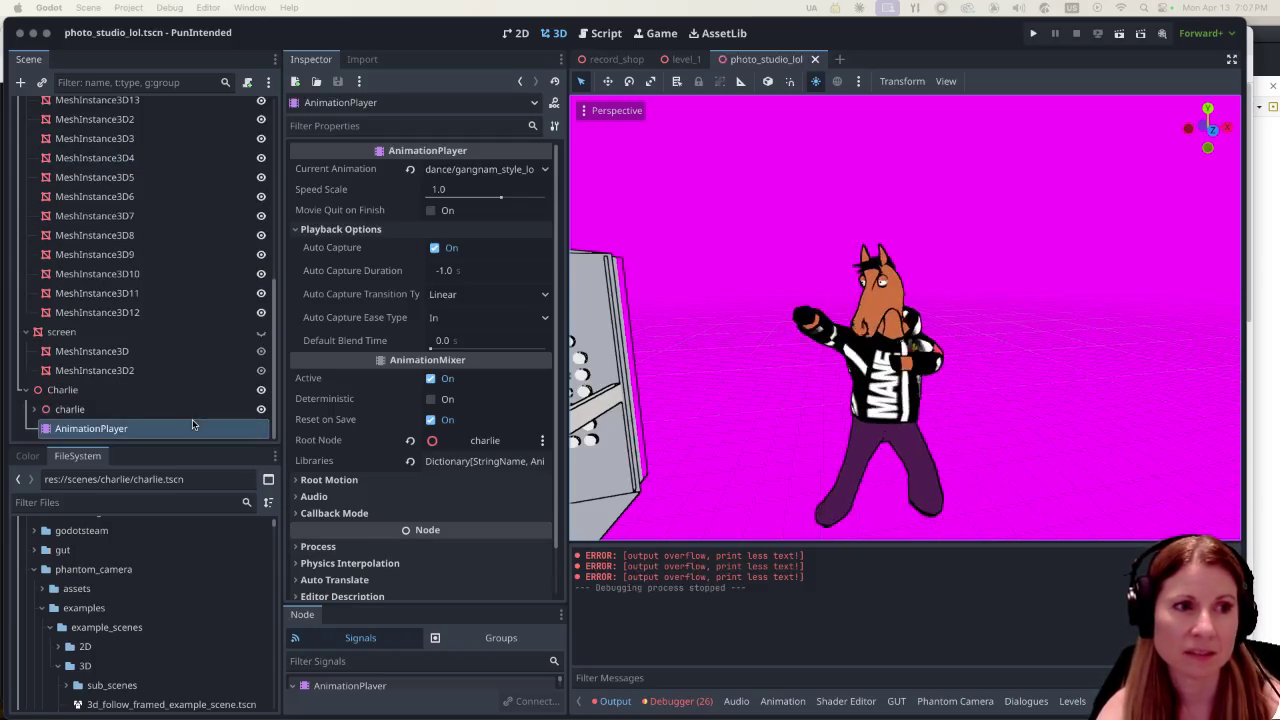
click(177, 408)
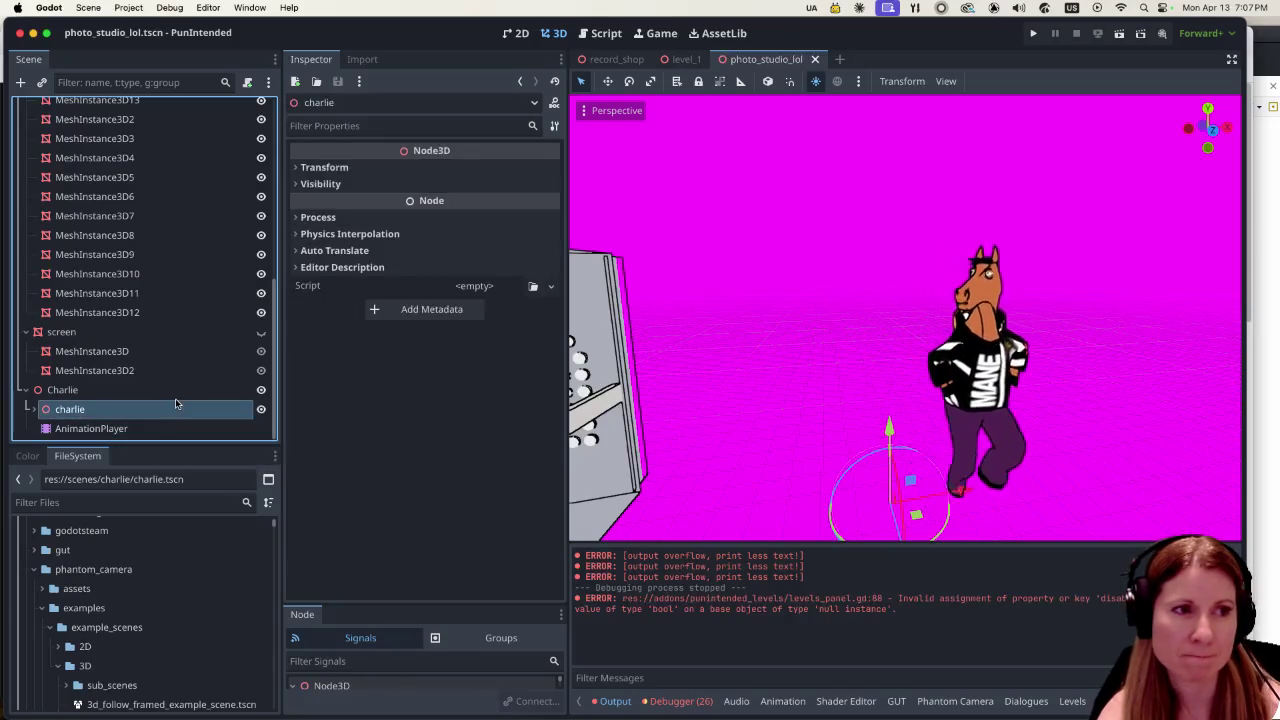
click(164, 428)
click(1000, 526)
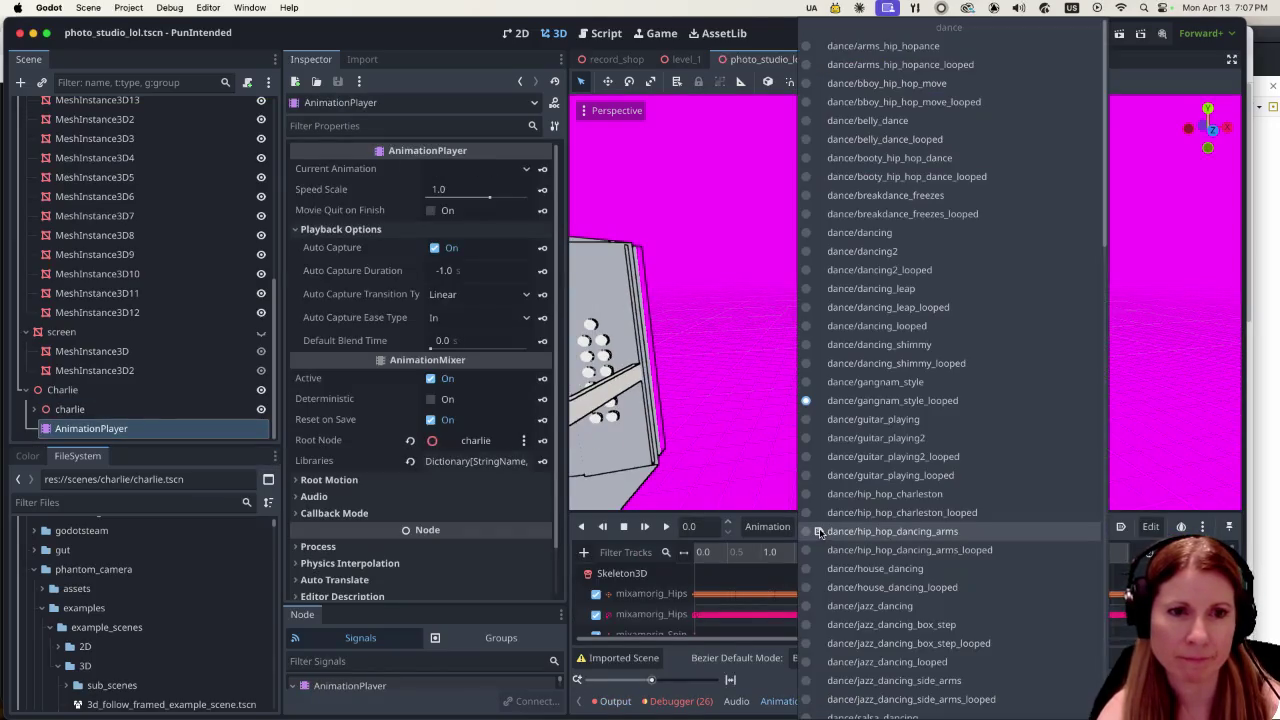
click(1007, 464)
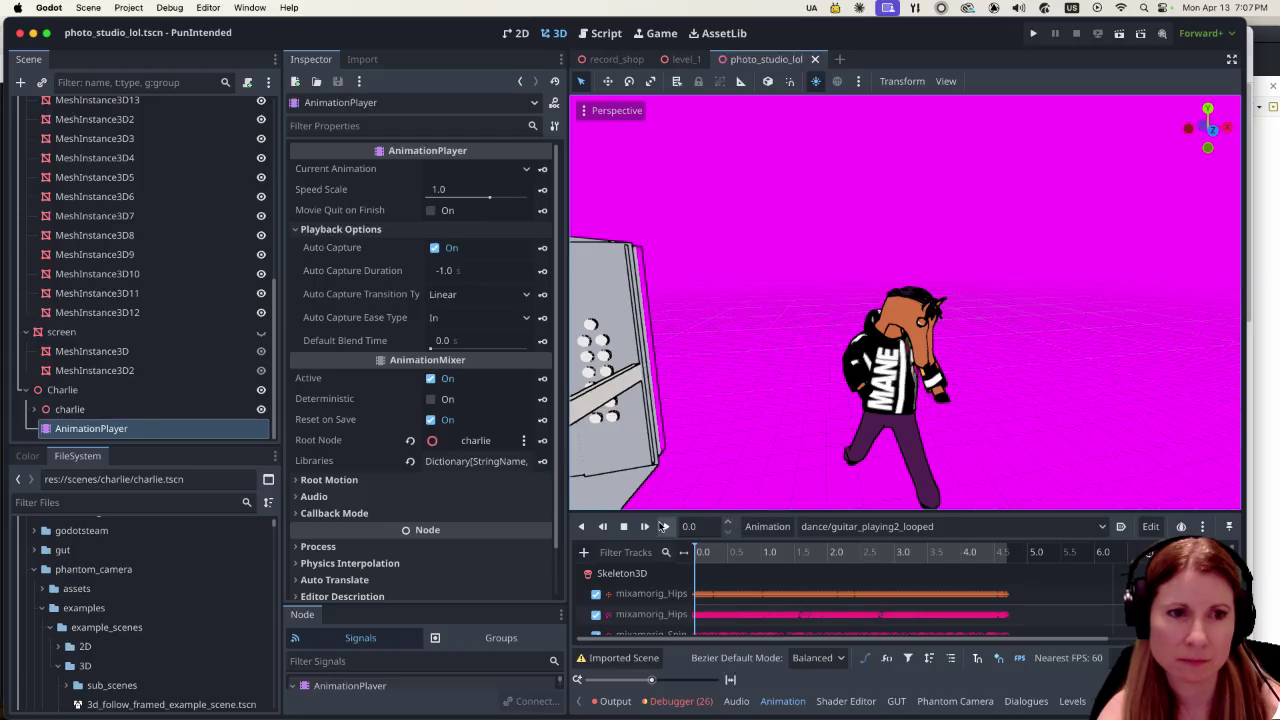
click(662, 526)
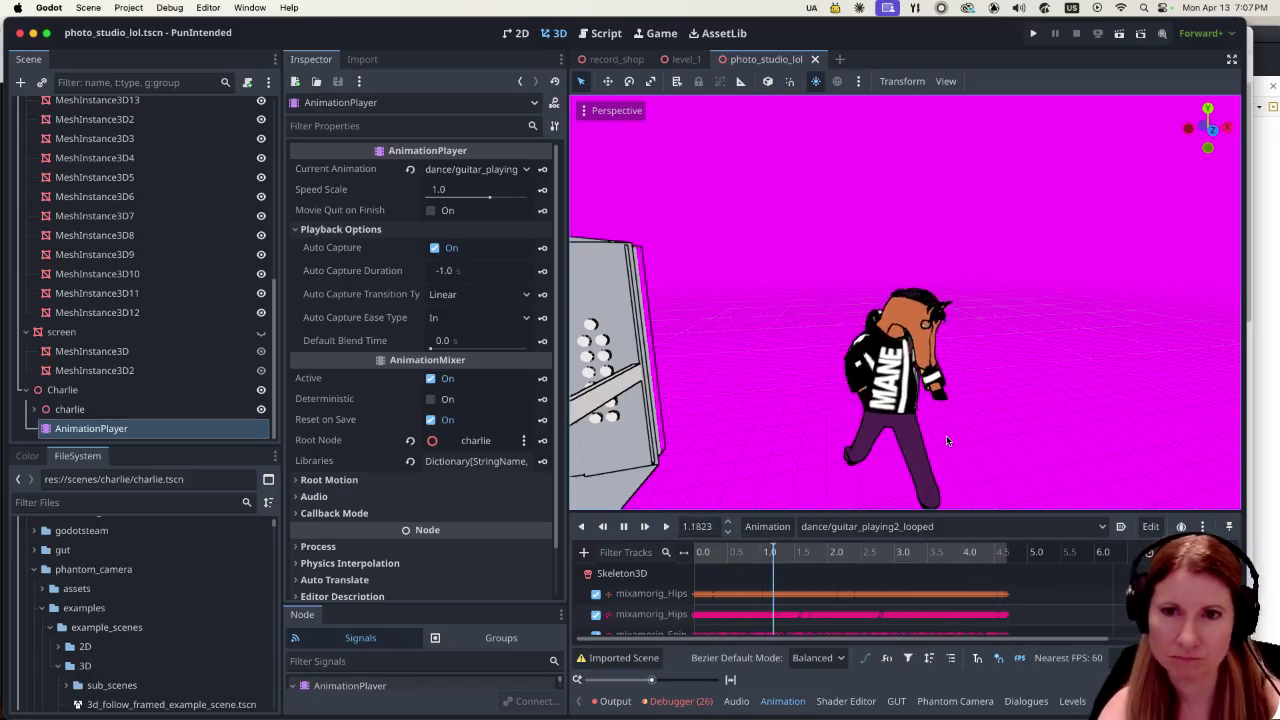
Load the dance/belly_dance_looped animation into the horse's AnimationPlayer.
scroll(932, 400, up, 5)
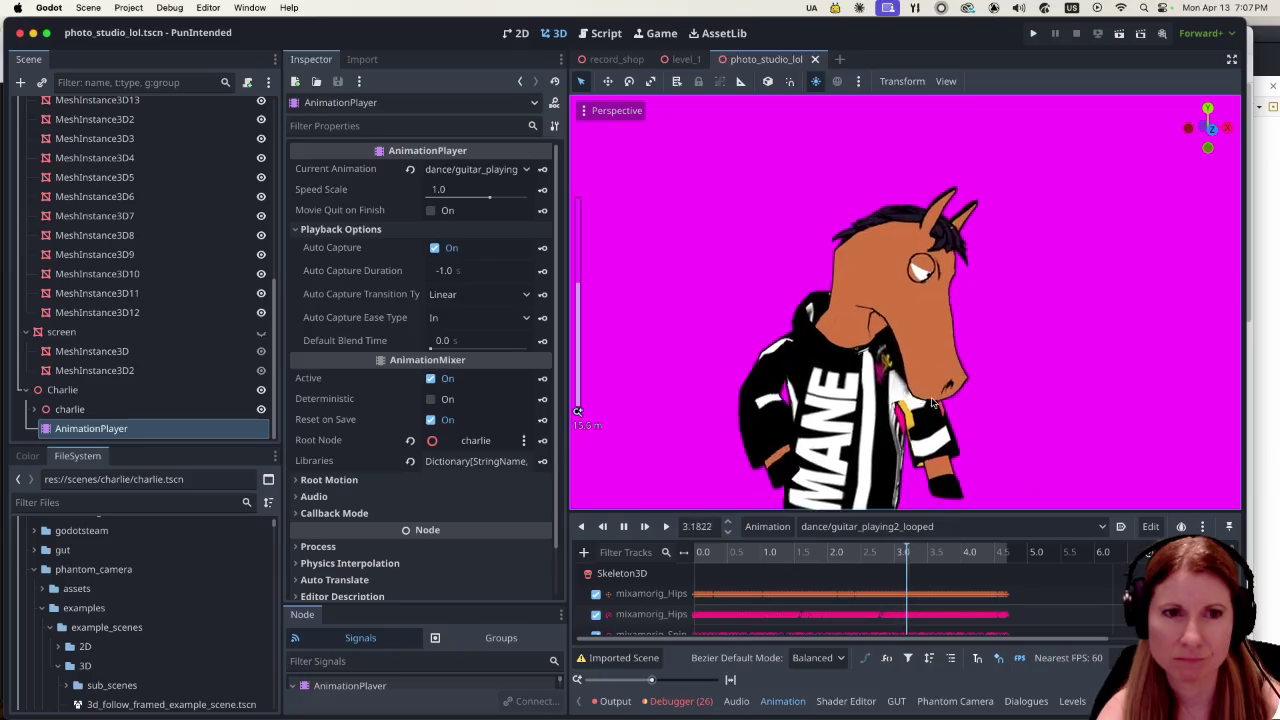
click(900, 526)
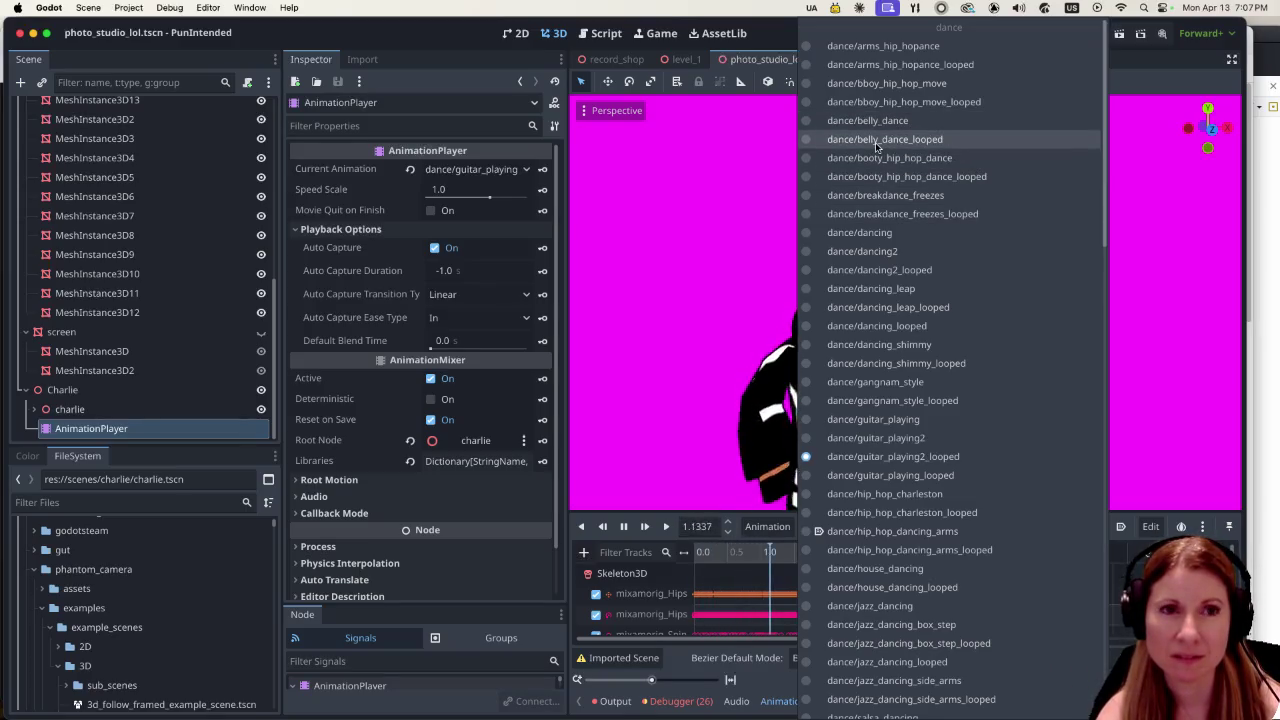
click(969, 144)
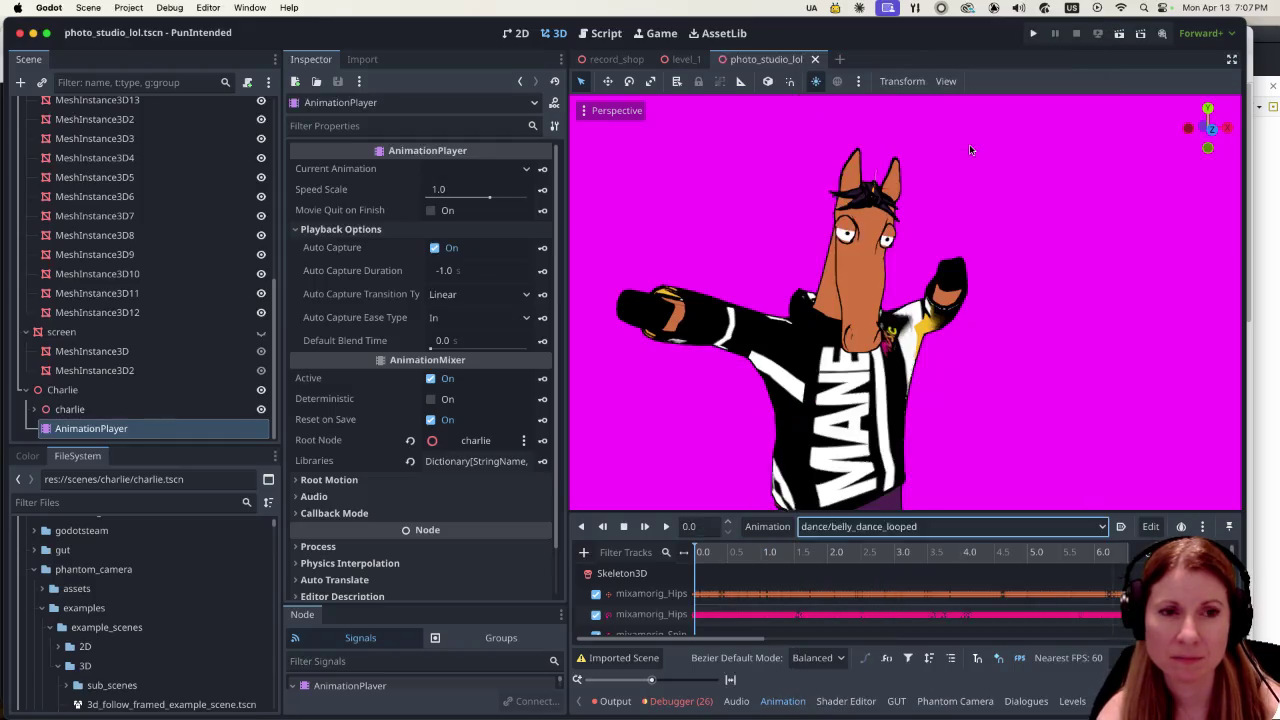
Play dance/belly_dance_looped on the horse, then bring up the animation list for other choices.
click(668, 527)
scroll(1012, 331, down, 5)
scroll(996, 345, up, 1)
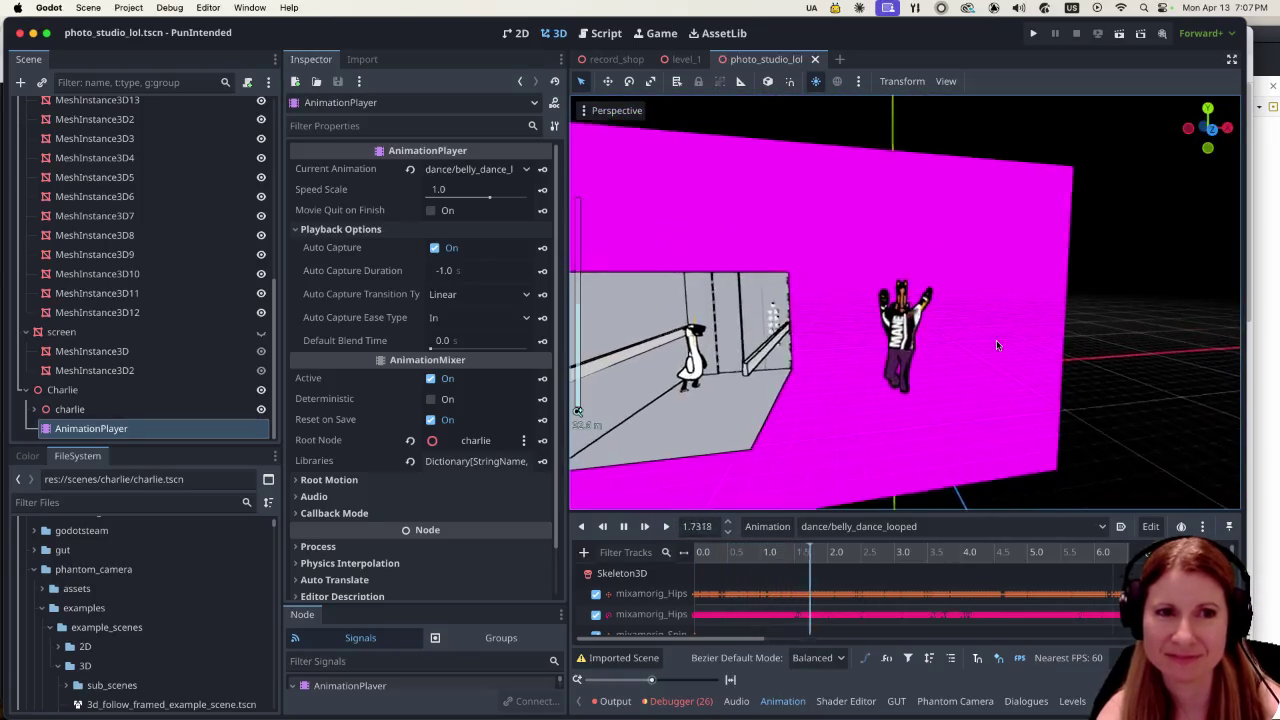
scroll(985, 347, up, 4)
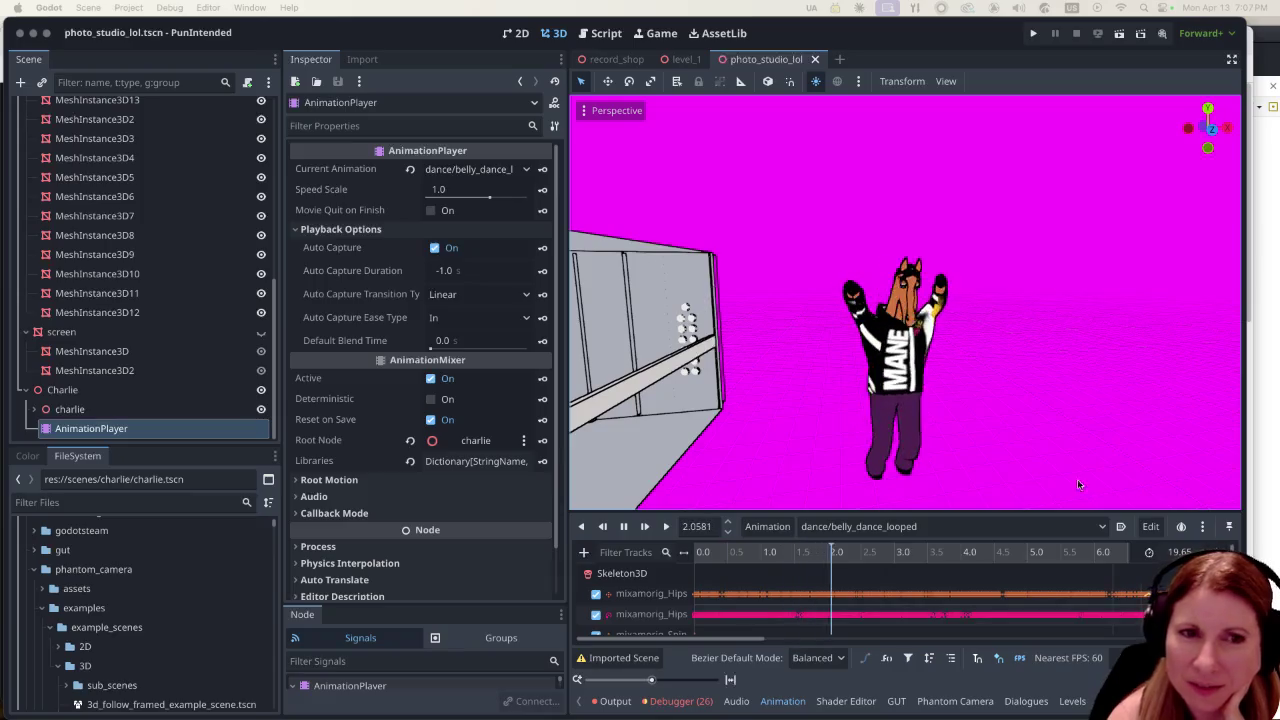
click(955, 526)
scroll(990, 450, down, 5)
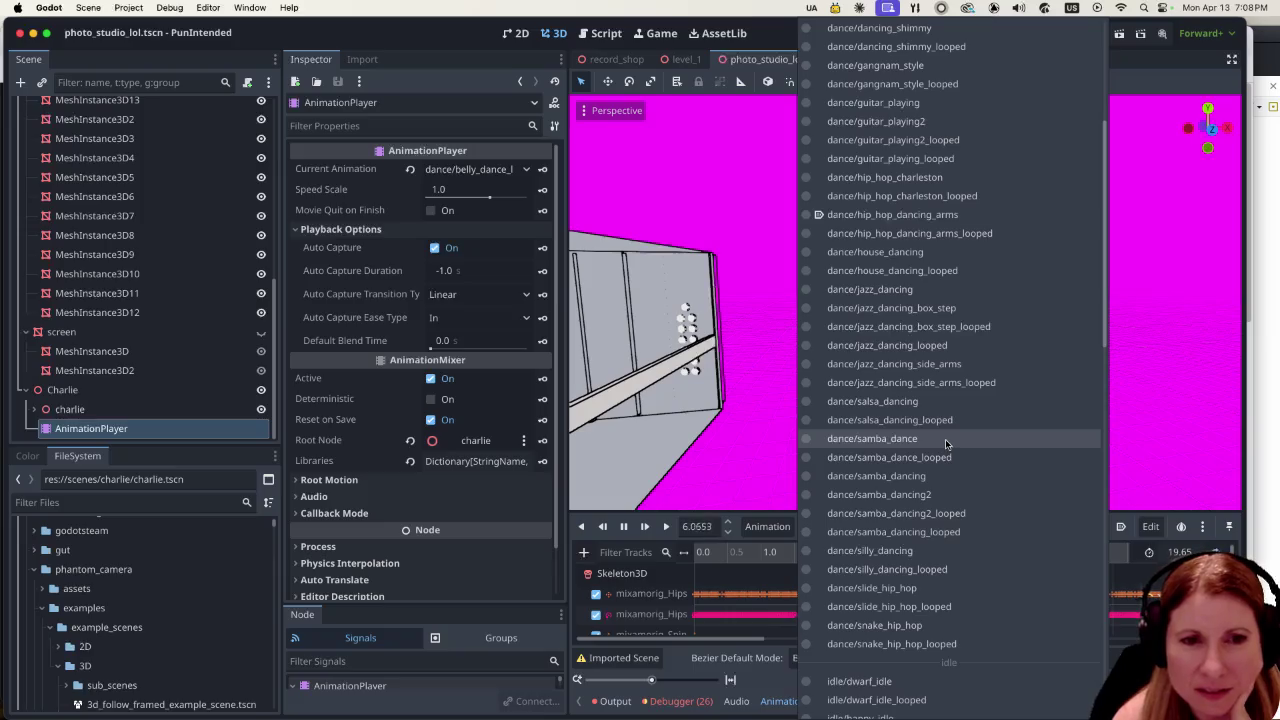
scroll(946, 443, up, 5)
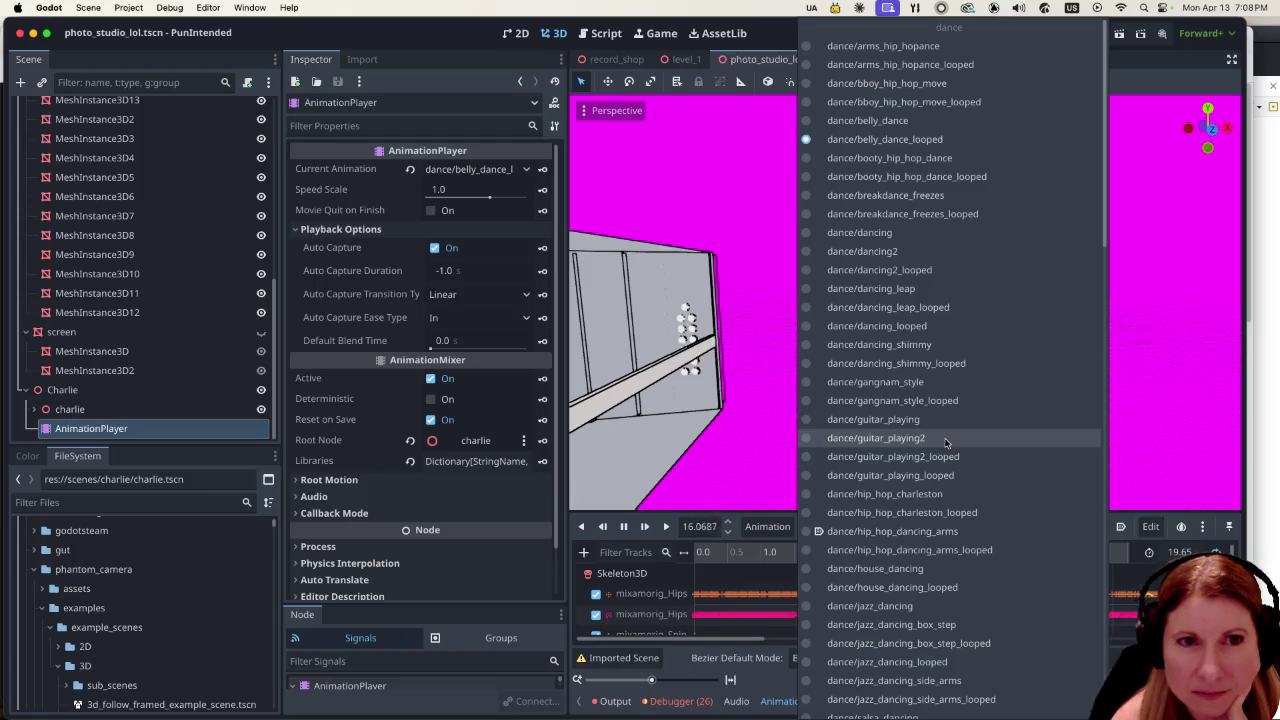
scroll(946, 443, down, 10)
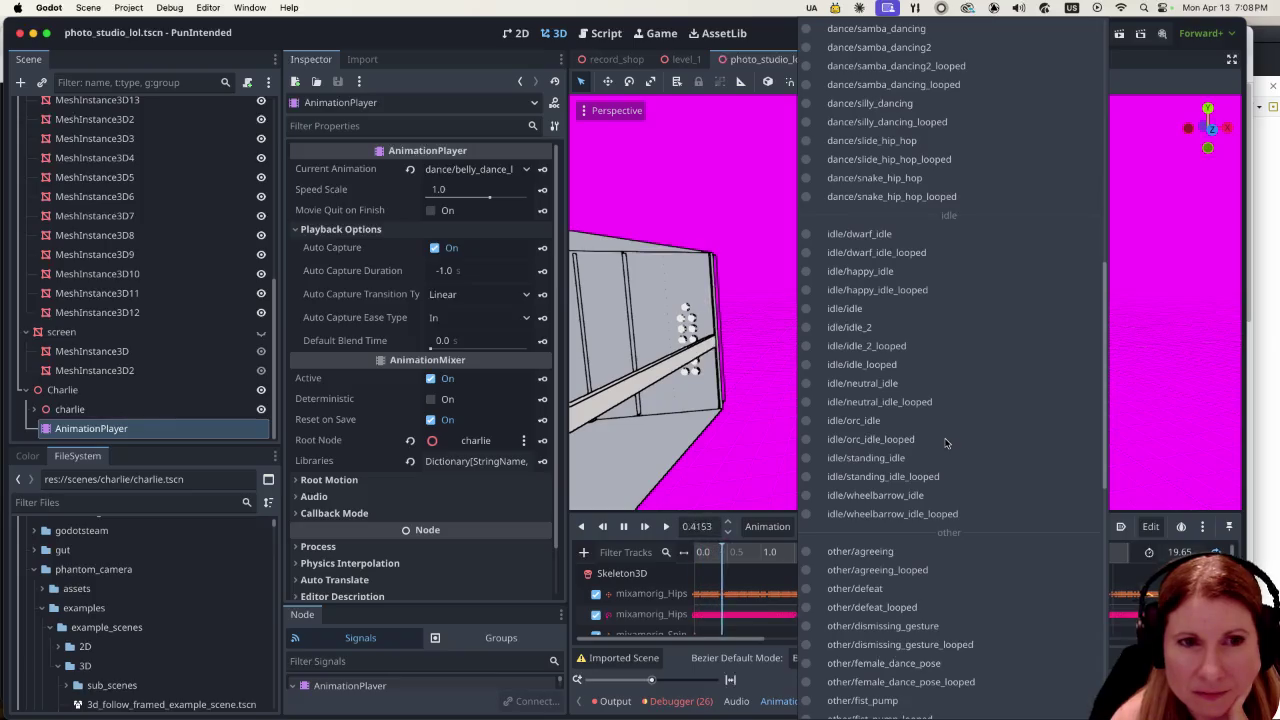
scroll(946, 443, down, 10)
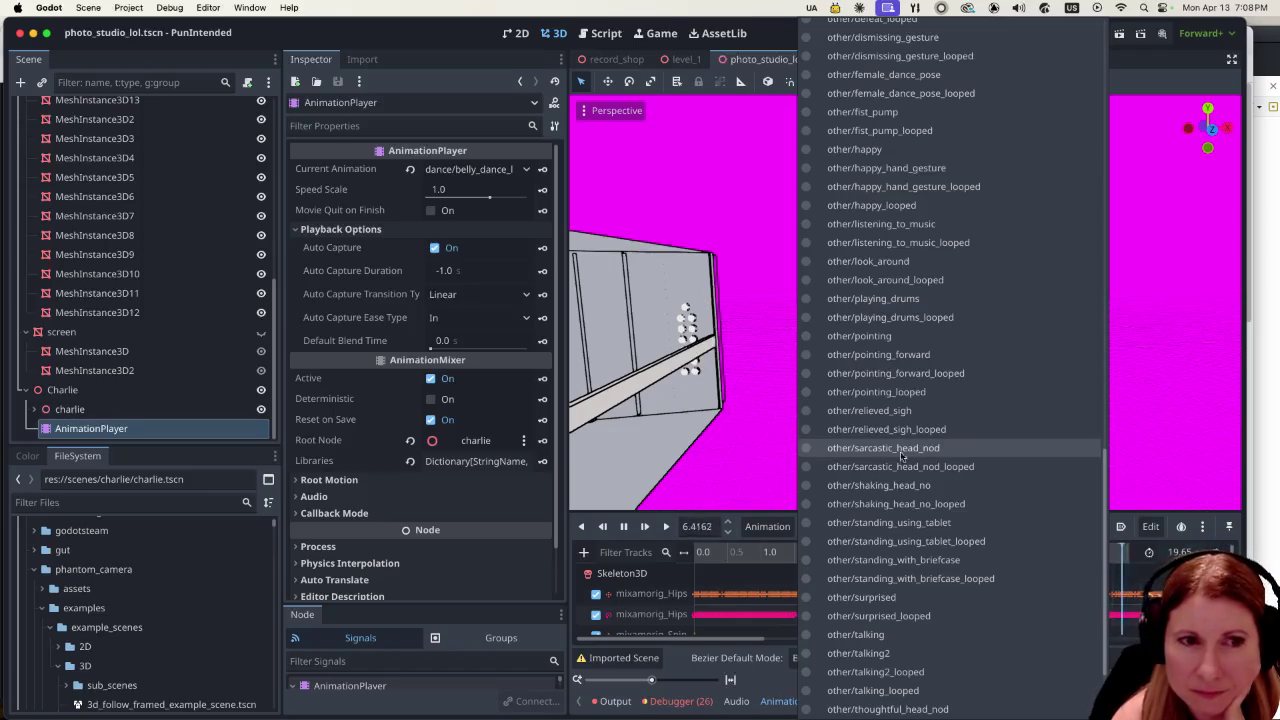
click(420, 40)
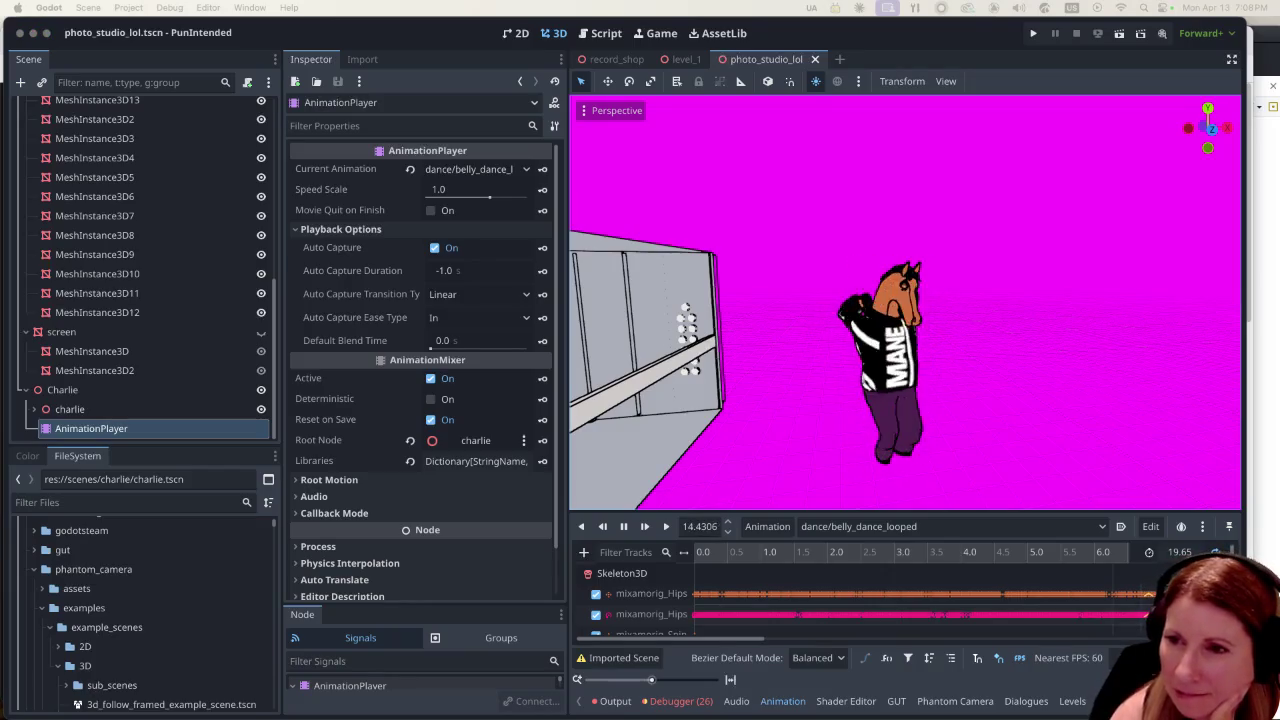
key(super+Tab)
key(super+Tab)
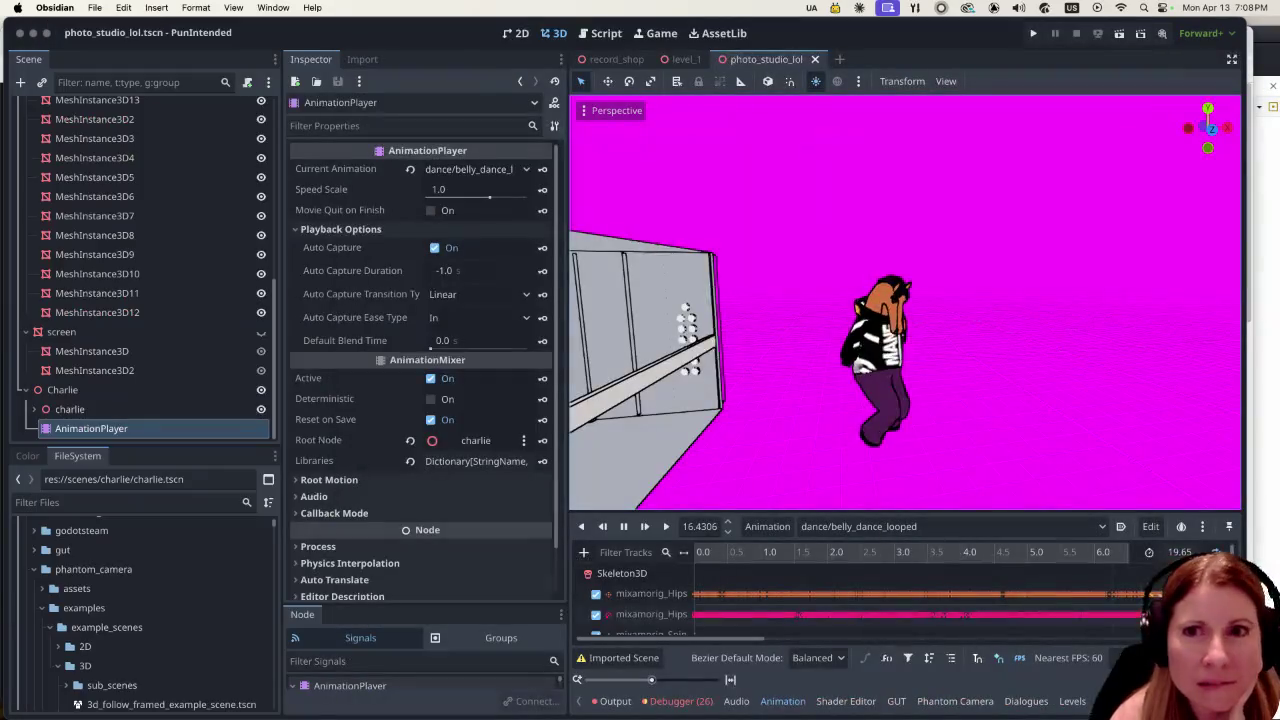